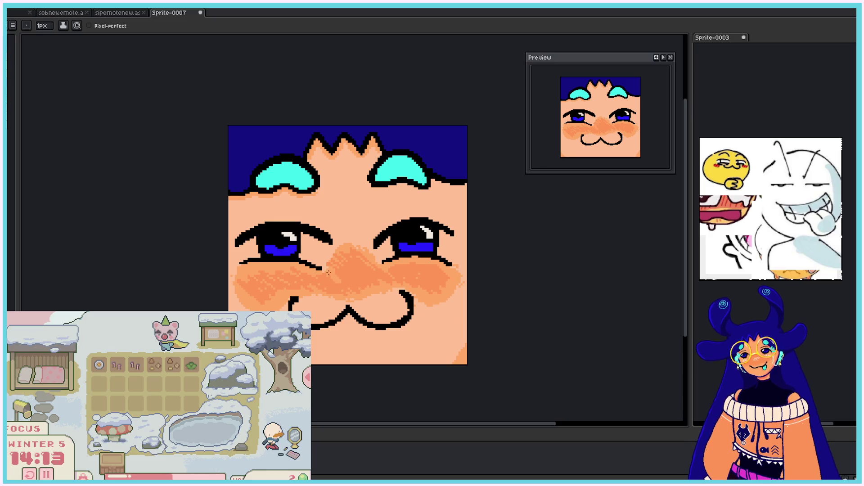
Step: Lighten the nose and cheek blush with dithered strokes, then hatch white diagonals over the nose
left_click_drag(344, 274, 349, 292)
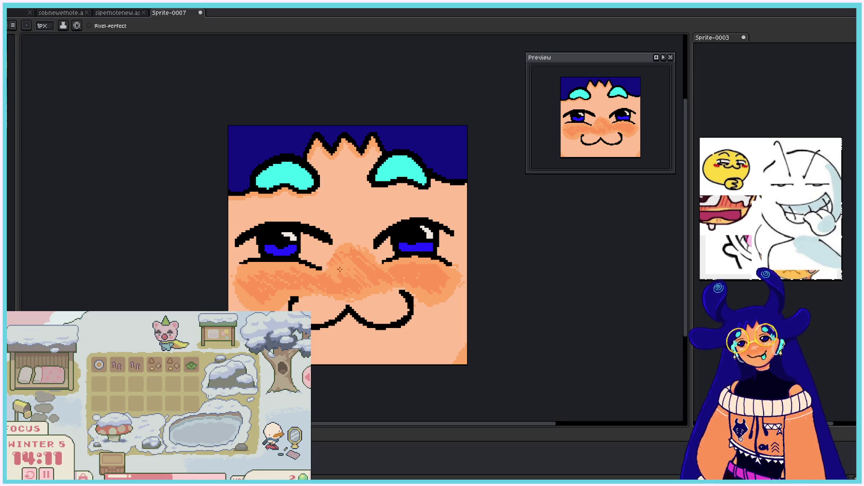
left_click_drag(376, 278, 356, 252)
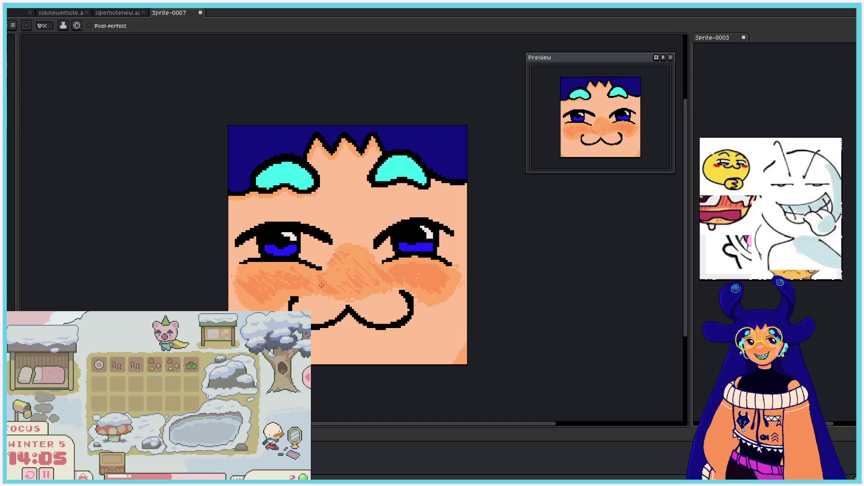
left_click_drag(265, 274, 248, 295)
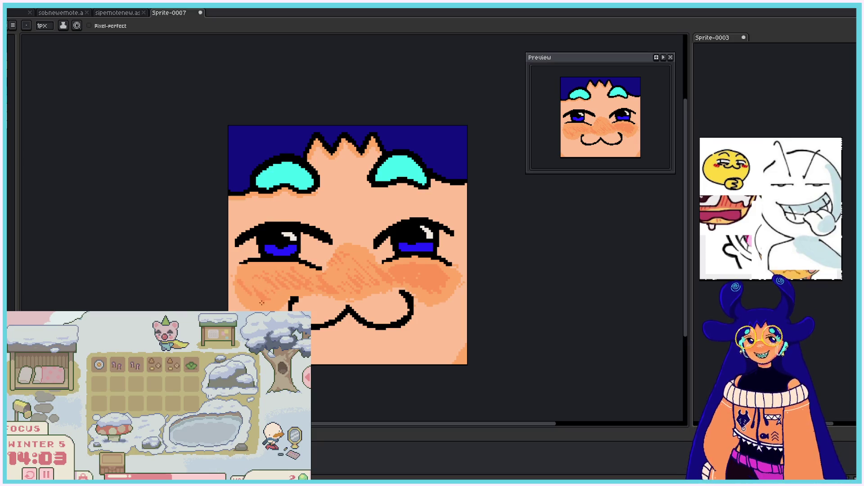
left_click_drag(401, 275, 445, 278)
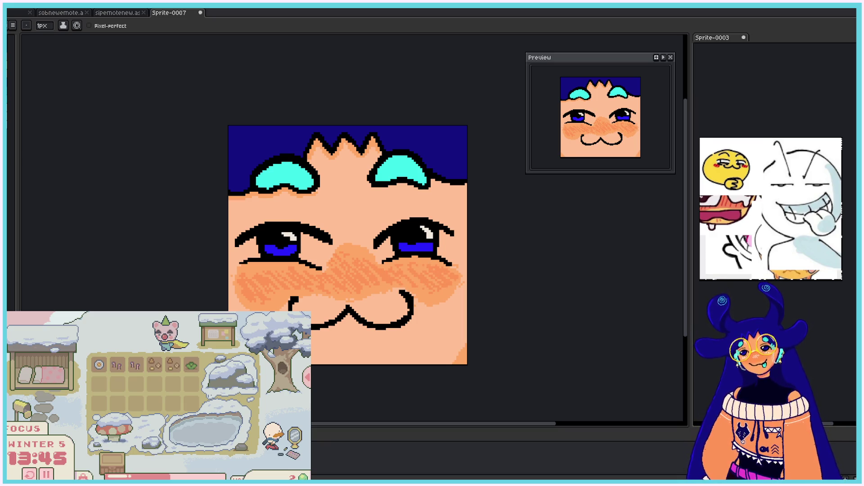
mouse_move(338, 261)
left_mouse_down()
mouse_move(353, 277)
mouse_move(374, 274)
mouse_move(348, 284)
mouse_move(326, 272)
mouse_move(361, 276)
left_mouse_up()
key("ctrl+z")
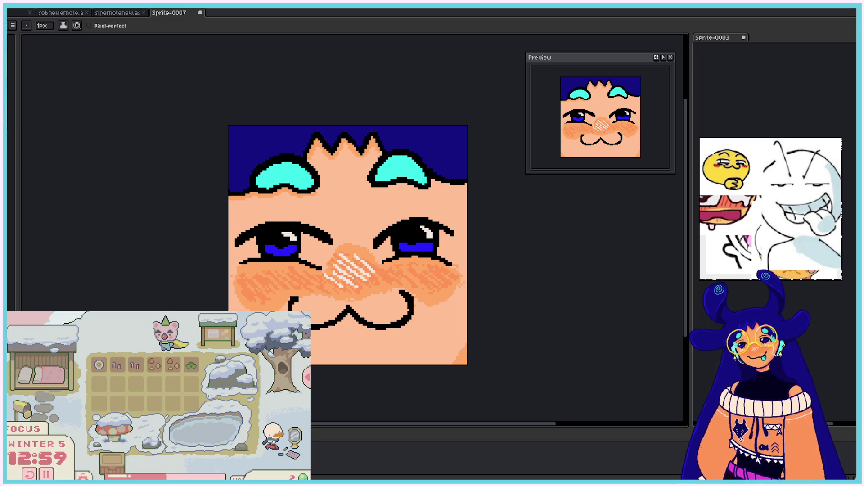
Step: Hatch white diagonal strokes across the right and left cheek blush, replacing the first squiggles
left_click_drag(244, 290, 304, 278)
left_click_drag(448, 272, 386, 278)
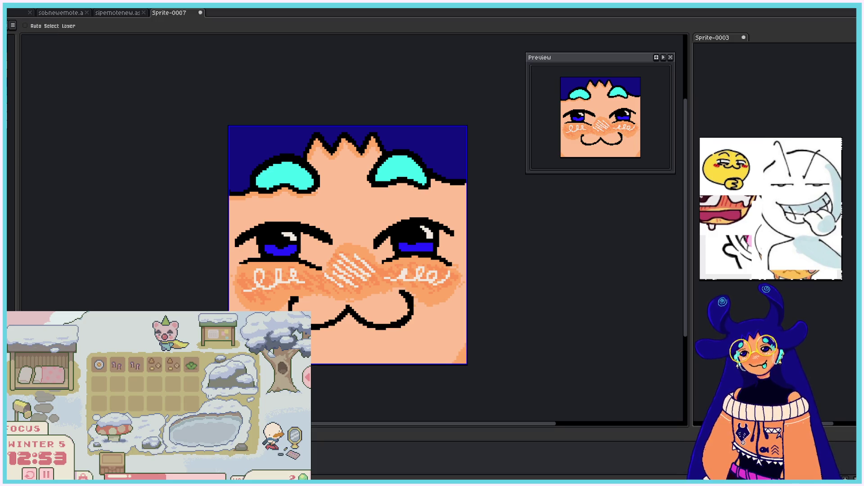
key("ctrl+z")
key("ctrl+z")
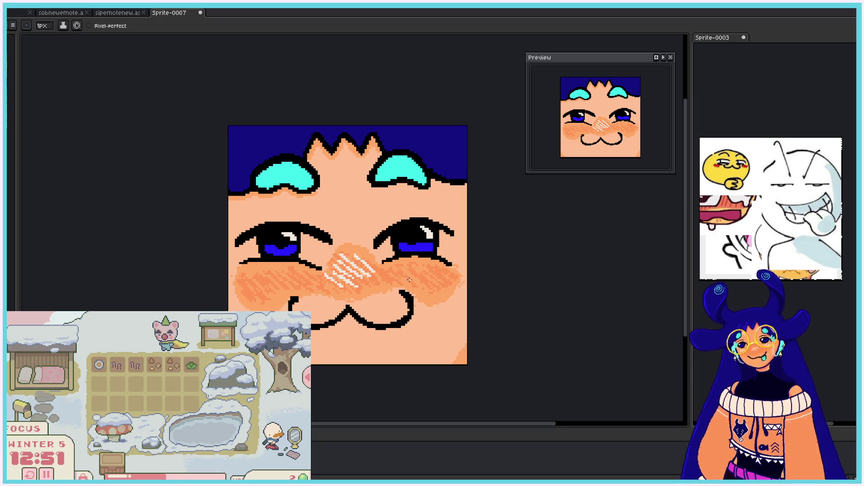
left_click_drag(402, 269, 445, 278)
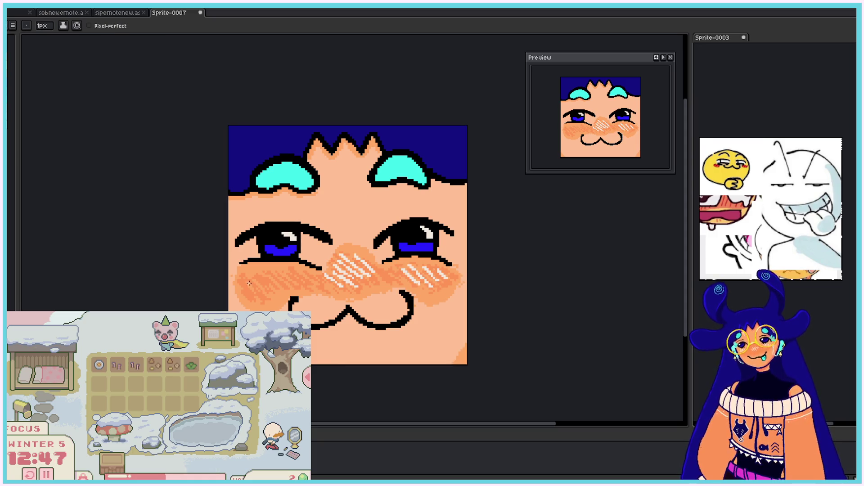
mouse_move(250, 274)
left_mouse_down()
mouse_move(261, 288)
mouse_move(284, 293)
mouse_move(293, 285)
left_mouse_up()
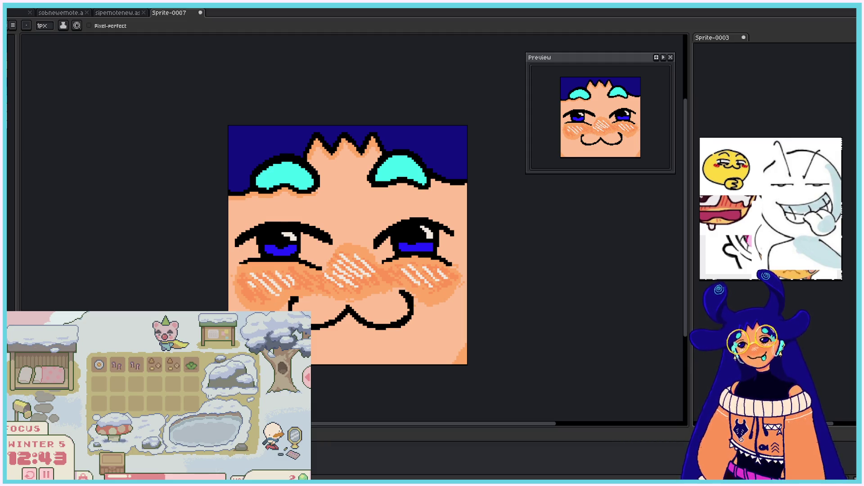
Step: Draw thin black eyelash lines above the right and left eyes
left_click_drag(376, 229, 436, 211)
key("ctrl+z")
left_click_drag(375, 227, 448, 220)
left_click_drag(243, 223, 319, 224)
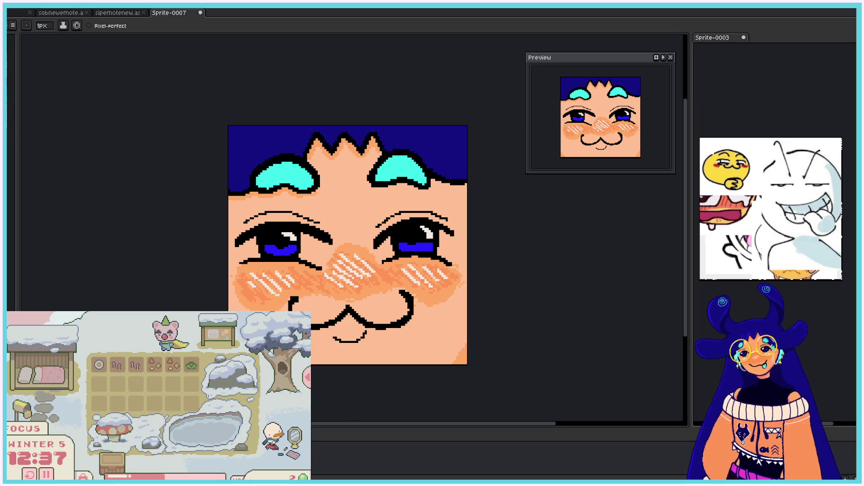
Step: Remove the left eyelash arc and draw two stacked curved lines below the mouth
key("ctrl+z")
key("v")
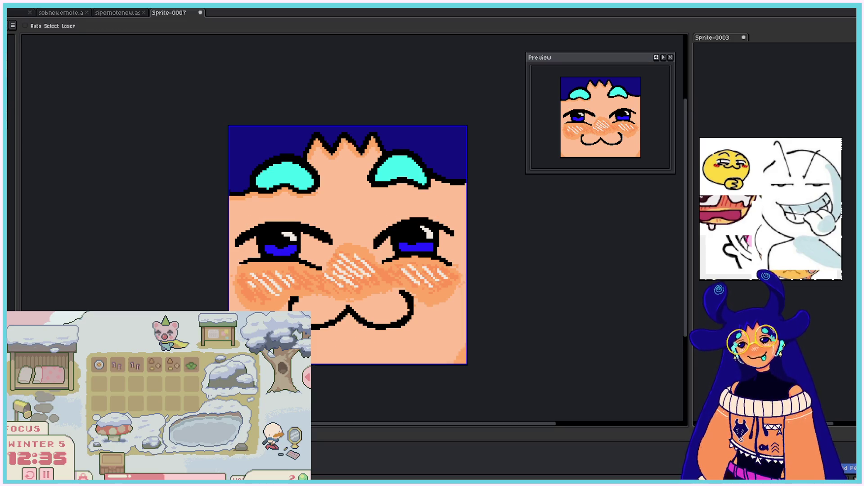
left_click_drag(325, 339, 376, 337)
key("ctrl")
key("ctrl")
left_click_drag(324, 347, 377, 350)
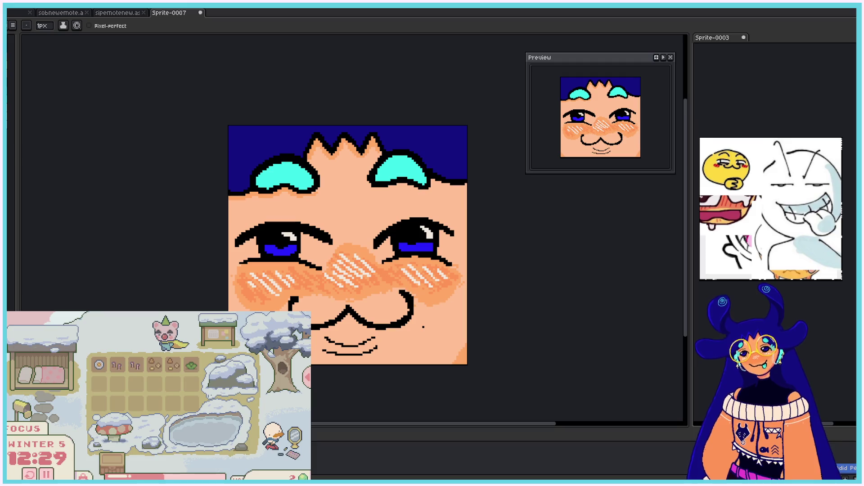
key("ctrl")
Step: Draw short black curved strokes beside the mouth, reworking the right mouth curve
left_click_drag(292, 292, 282, 306)
left_click_drag(407, 284, 421, 300)
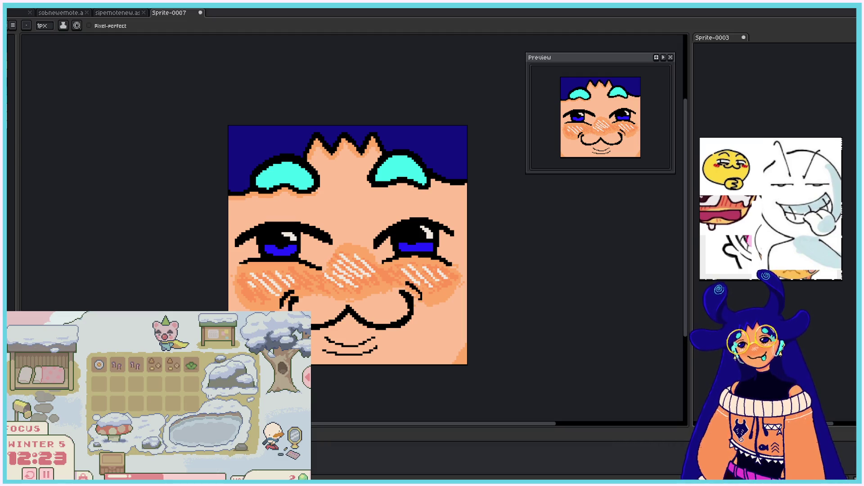
key("ctrl+z")
key("ctrl+z")
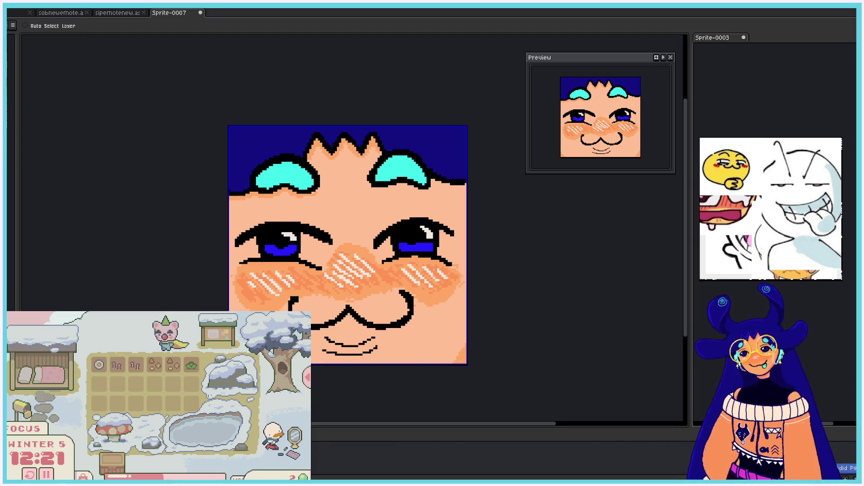
left_click_drag(399, 281, 399, 293)
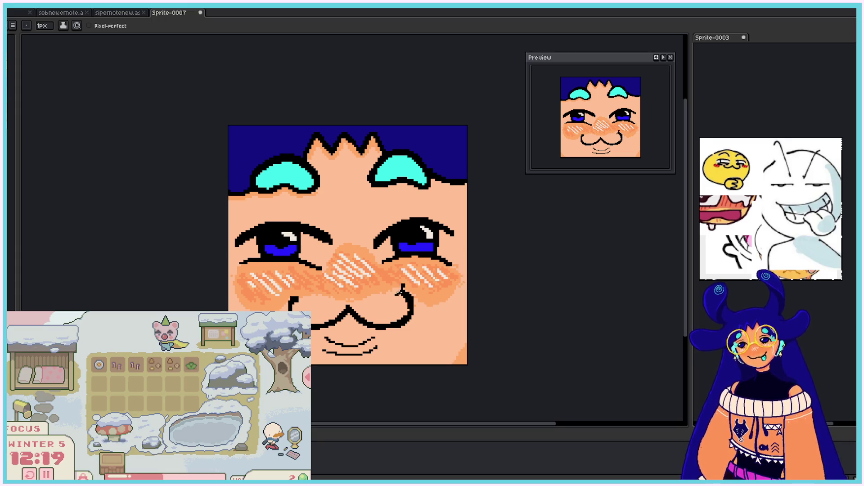
key("ctrl+z")
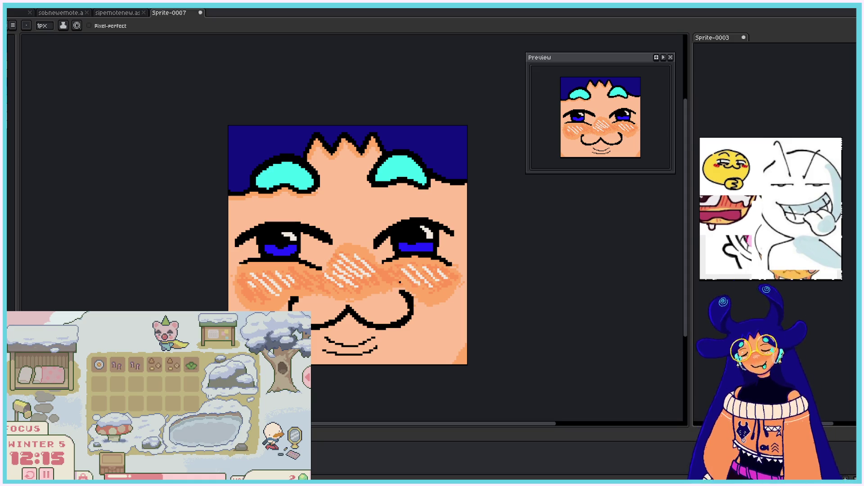
left_click_drag(392, 289, 414, 295)
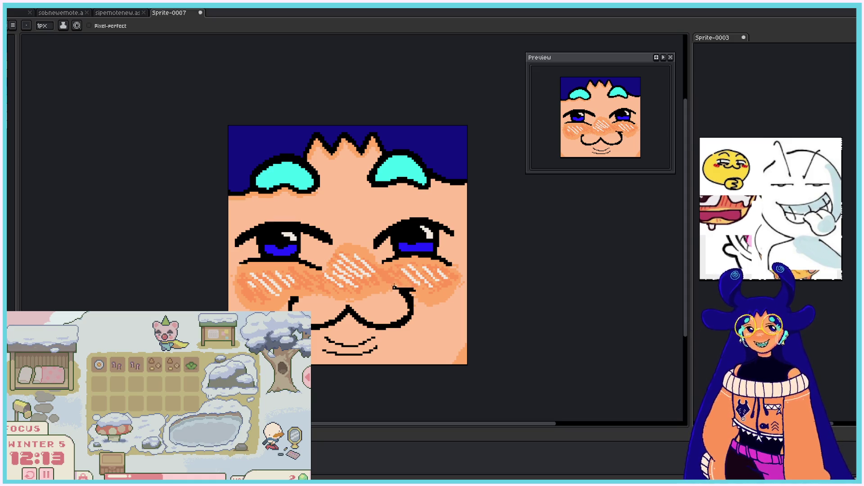
left_click_drag(388, 284, 421, 291)
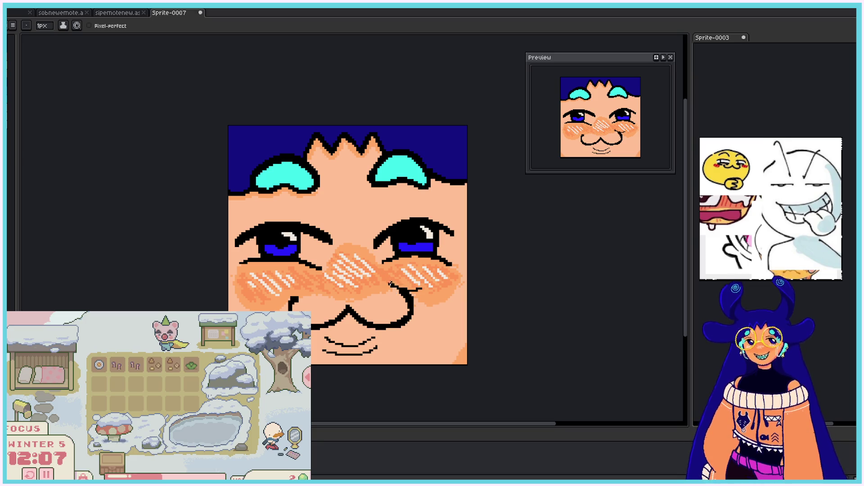
left_click_drag(391, 284, 401, 290)
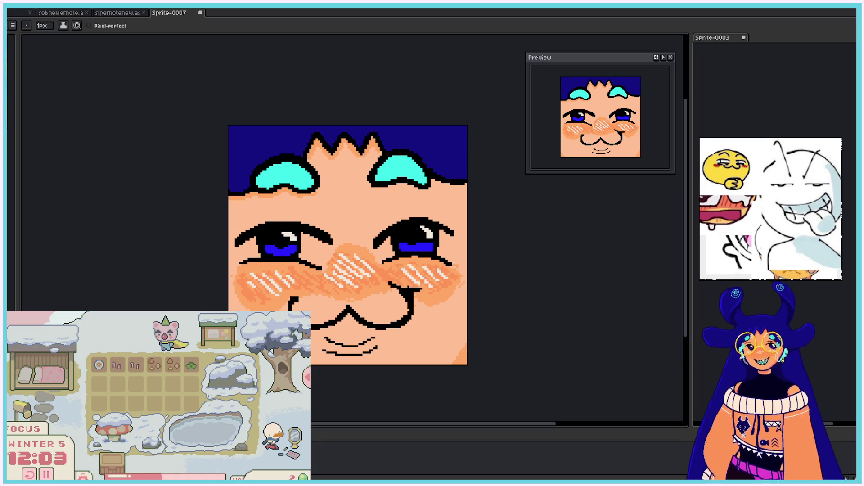
key("ctrl+z")
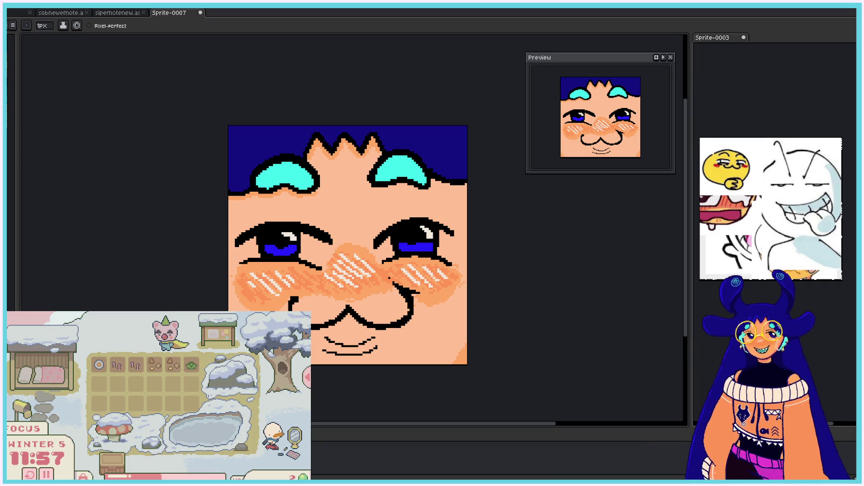
Step: Add a short diagonal black stroke to the left of the mouth
left_click_drag(298, 289, 283, 304)
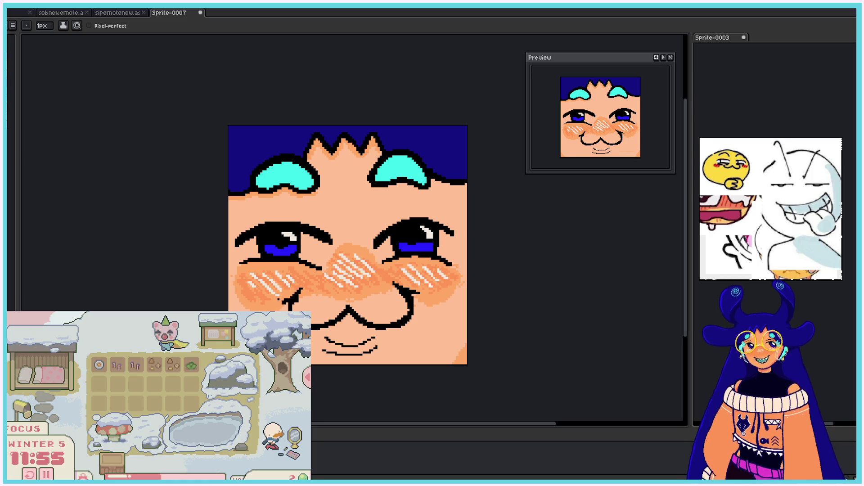
key("ctrl+z")
left_click_drag(298, 289, 282, 306)
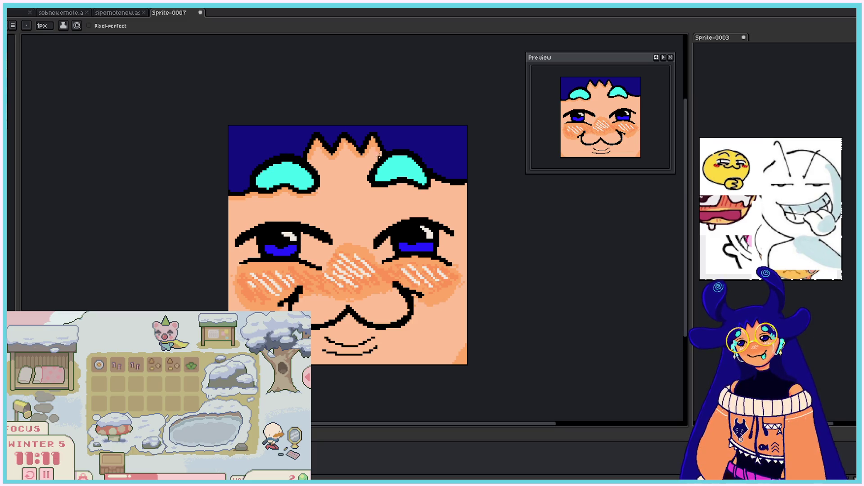
mouse_move(378, 152)
left_mouse_down()
mouse_move(420, 150)
mouse_move(418, 144)
left_mouse_up()
mouse_move(250, 162)
left_mouse_down()
mouse_move(295, 154)
mouse_move(291, 147)
left_mouse_up()
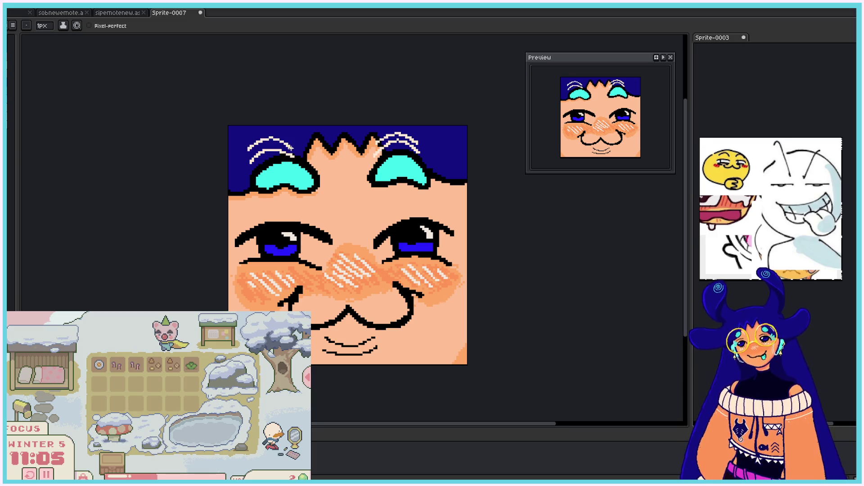
key("ctrl+z")
key("ctrl+z")
key("ctrl+z")
key("ctrl+z")
key("ctrl+z")
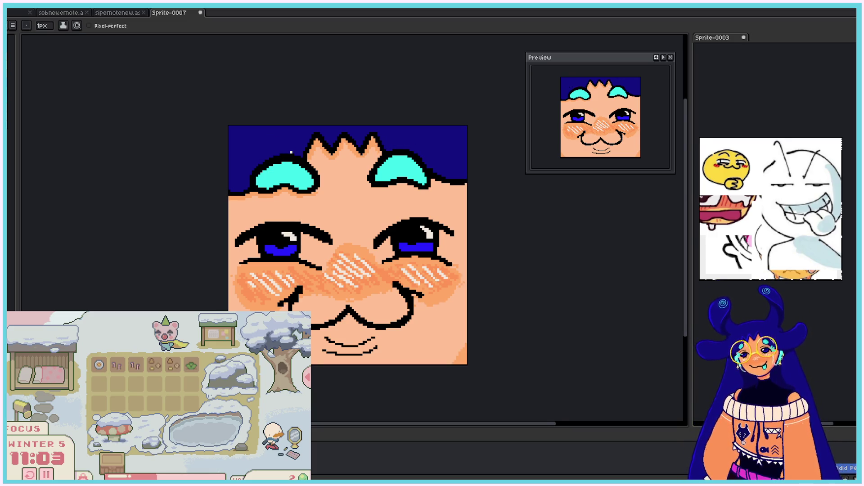
scroll(291, 148, "down", 2)
key("plus")
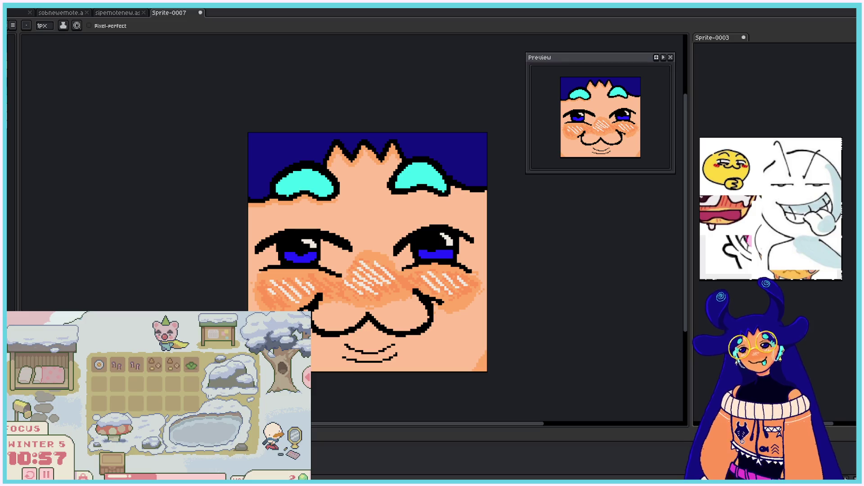
left_click(43, 26)
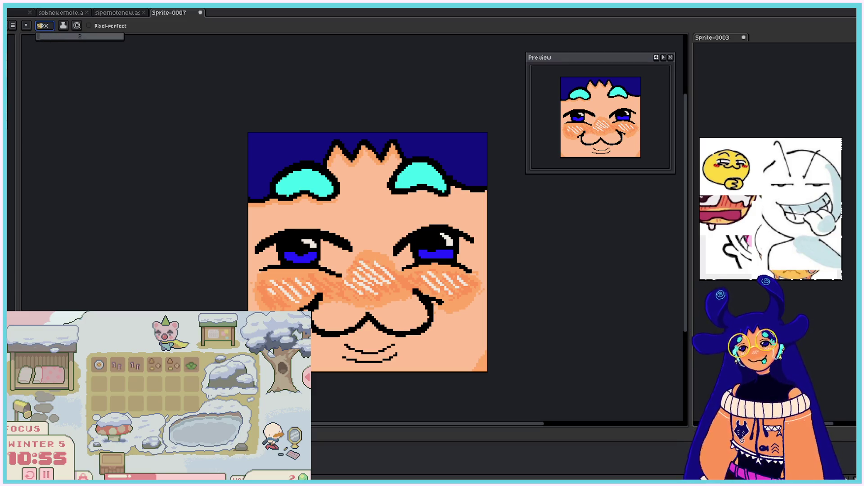
Step: Draw an orange glasses rim around the right eye after several trial circles
left_click(419, 221)
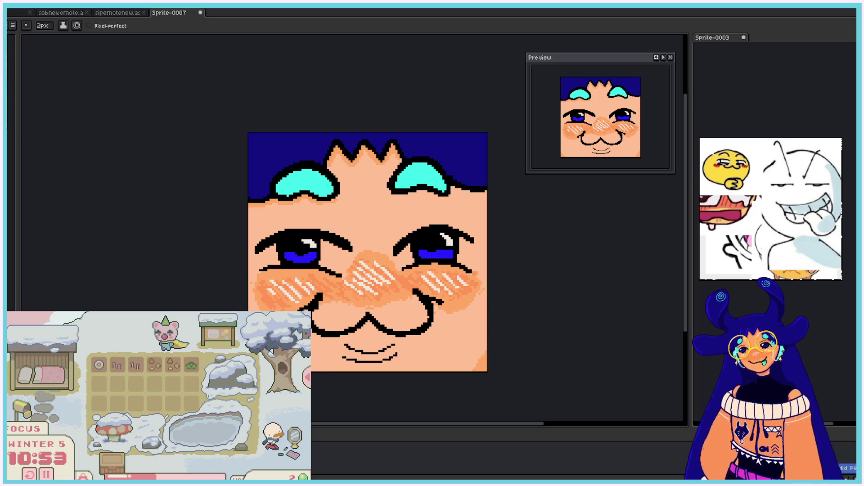
left_click_drag(402, 194, 493, 230)
key("ctrl+z")
key("ctrl+z")
key("ctrl+z")
mouse_move(402, 198)
left_mouse_down()
mouse_move(423, 193)
mouse_move(418, 279)
left_mouse_up()
key("ctrl+z")
key("ctrl+z")
mouse_move(405, 198)
left_mouse_down()
mouse_move(386, 219)
mouse_move(407, 200)
mouse_move(389, 213)
mouse_move(472, 306)
left_mouse_up()
key("ctrl+z")
key("ctrl+z")
key("ctrl+z")
key("ctrl+z")
key("ctrl+z")
key("ctrl+z")
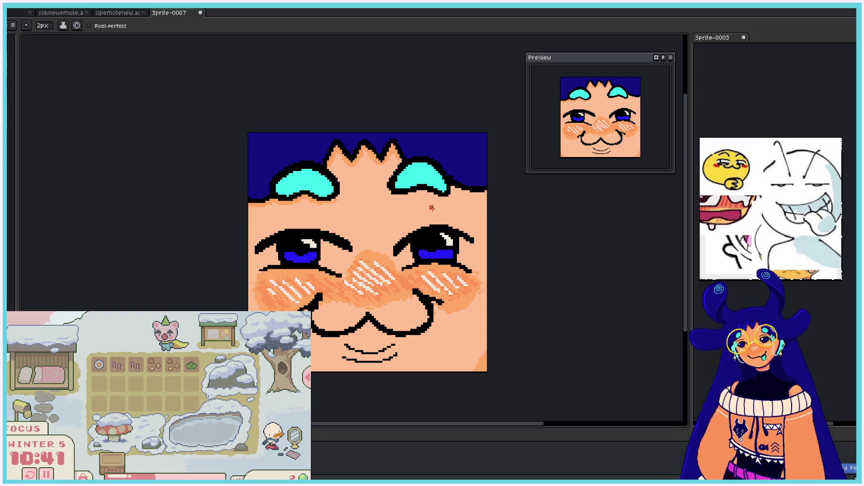
left_click_drag(430, 200, 470, 281)
key("ctrl+z")
mouse_move(432, 202)
left_mouse_down()
mouse_move(468, 272)
mouse_move(438, 205)
left_mouse_up()
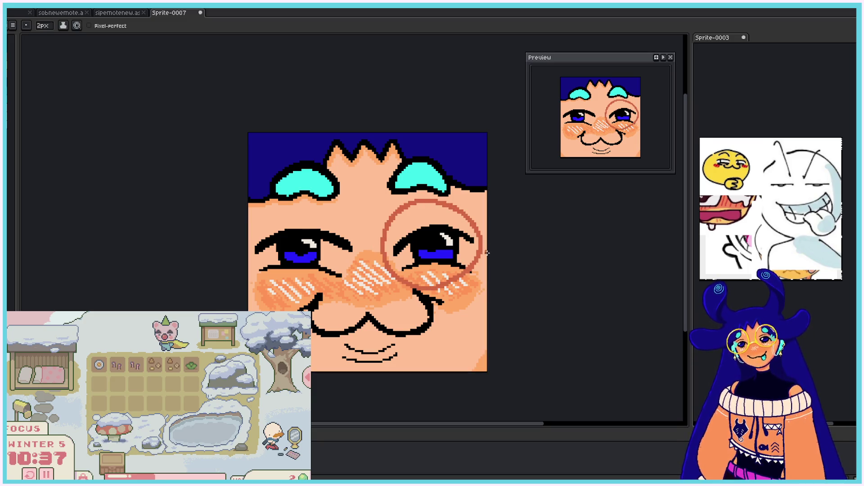
Step: Add a matching left-eye rim and join the two rims across the nose
left_click_drag(274, 204, 293, 210)
key("ctrl+z")
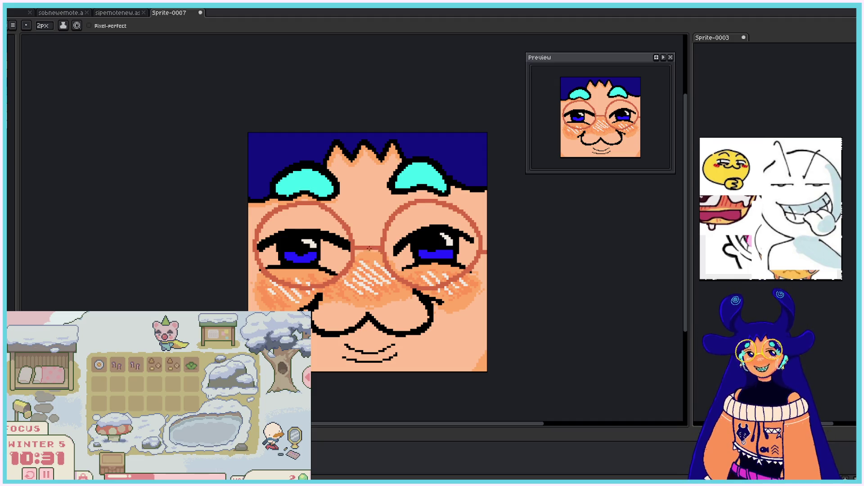
left_click_drag(355, 252, 381, 251)
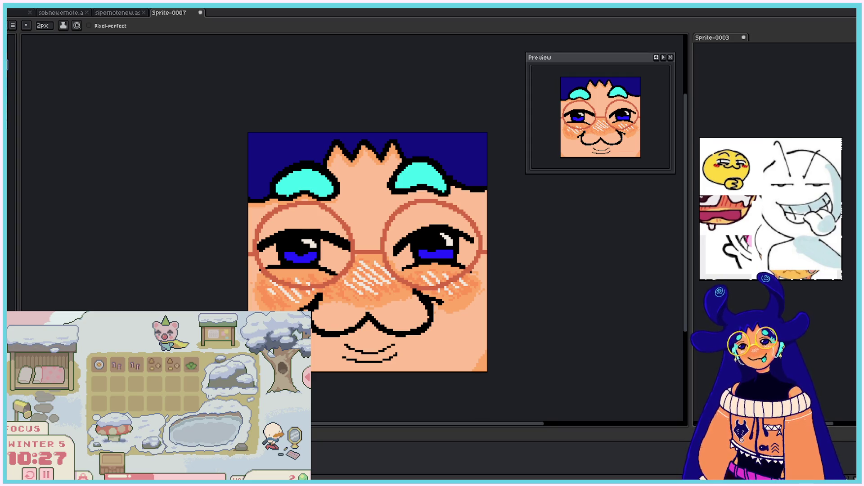
Step: Paint a yellow arc along the right lens's upper rim
left_click_drag(386, 237, 403, 207)
key("ctrl+z")
mouse_move(383, 244)
left_mouse_down()
mouse_move(404, 208)
mouse_move(439, 203)
mouse_move(473, 220)
left_mouse_up()
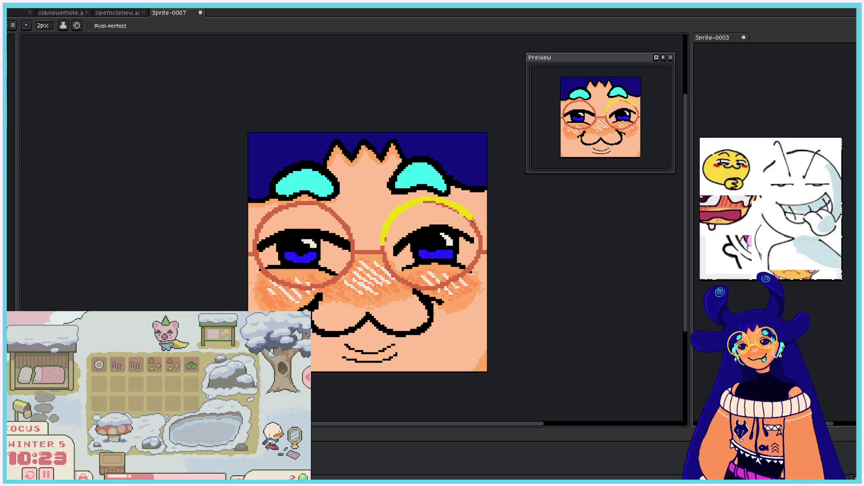
Step: Trace yellow at 1px over the left lens rim, the bridge and the right lens's lower rim
mouse_move(255, 237)
left_mouse_down()
mouse_move(270, 212)
mouse_move(304, 204)
left_mouse_up()
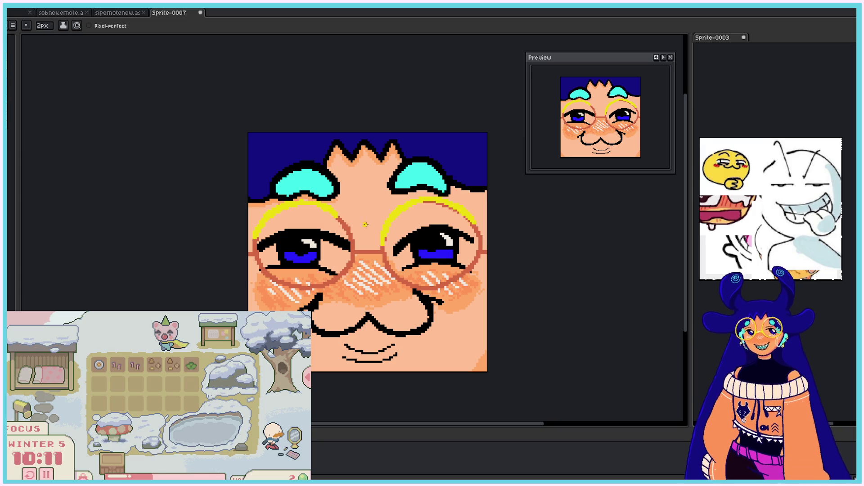
left_click_drag(44, 26, 40, 41)
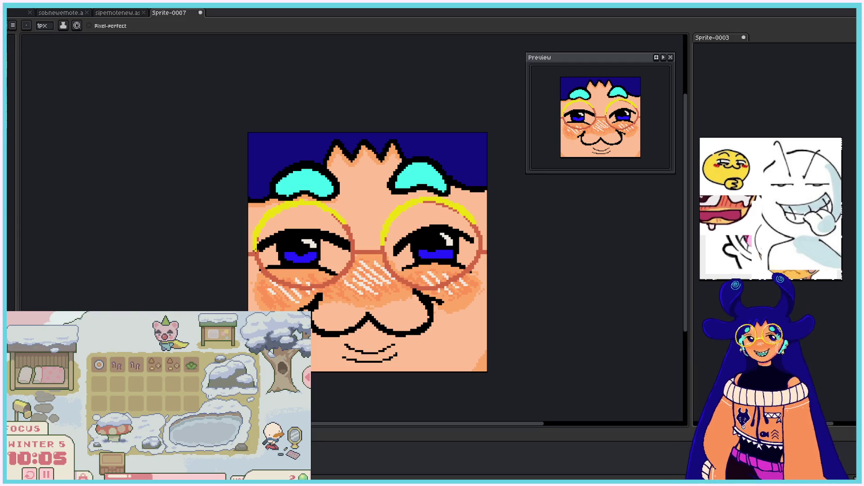
mouse_move(256, 240)
left_mouse_down()
mouse_move(260, 267)
mouse_move(272, 276)
mouse_move(328, 281)
left_mouse_up()
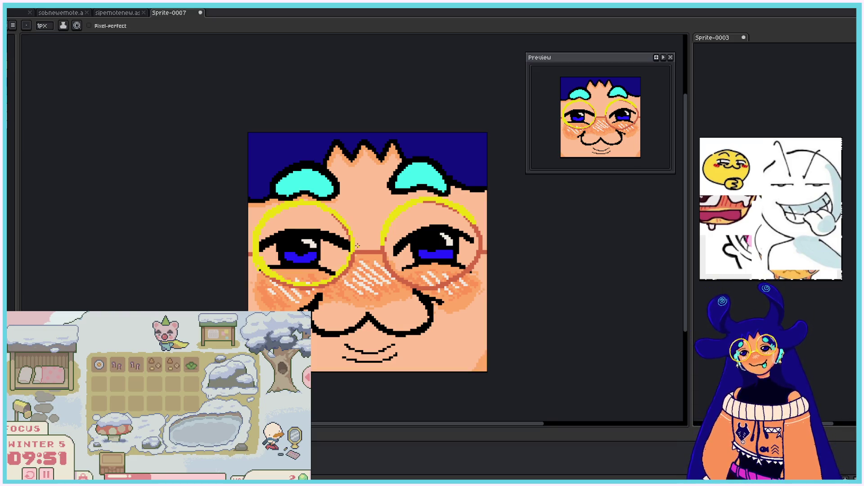
left_click_drag(366, 250, 379, 253)
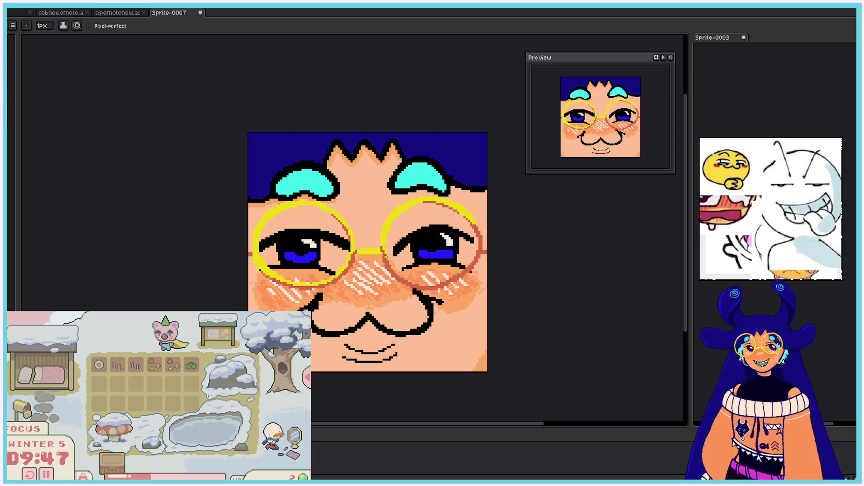
left_click_drag(392, 270, 421, 286)
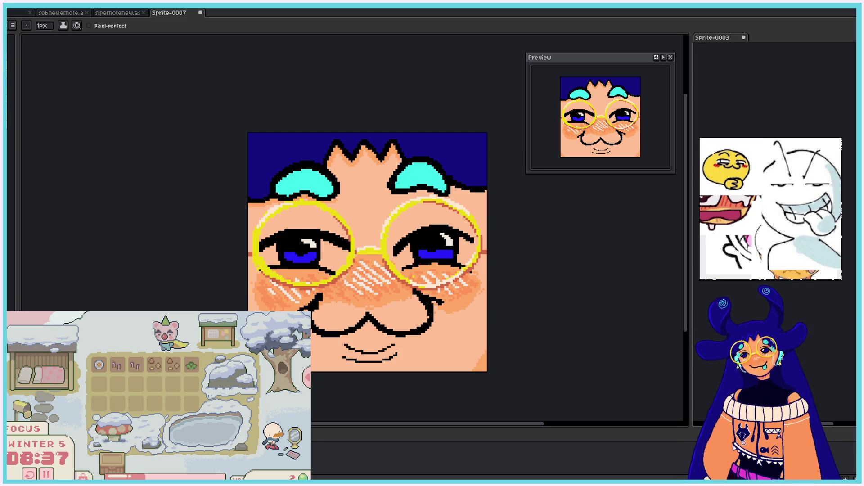
Step: Undo every glasses stroke so both rims disappear and the bare eyes show
scroll(414, 278, "down", 3)
scroll(414, 278, "down", 1)
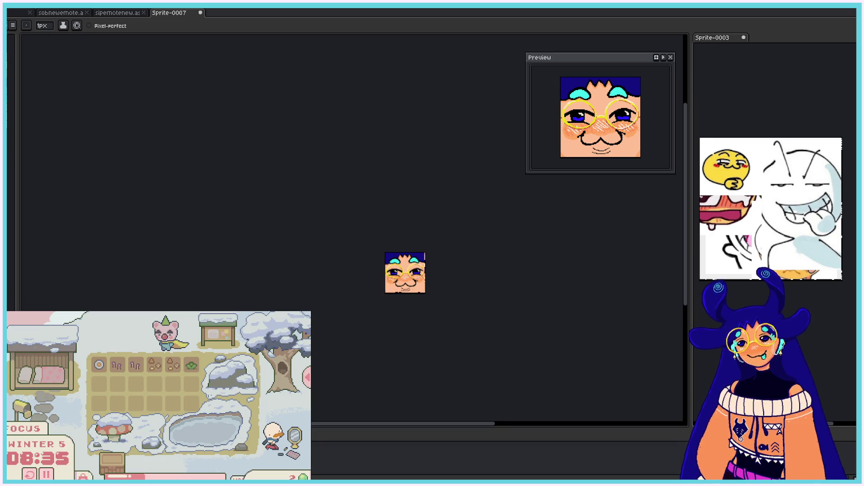
scroll(414, 278, "up", 2)
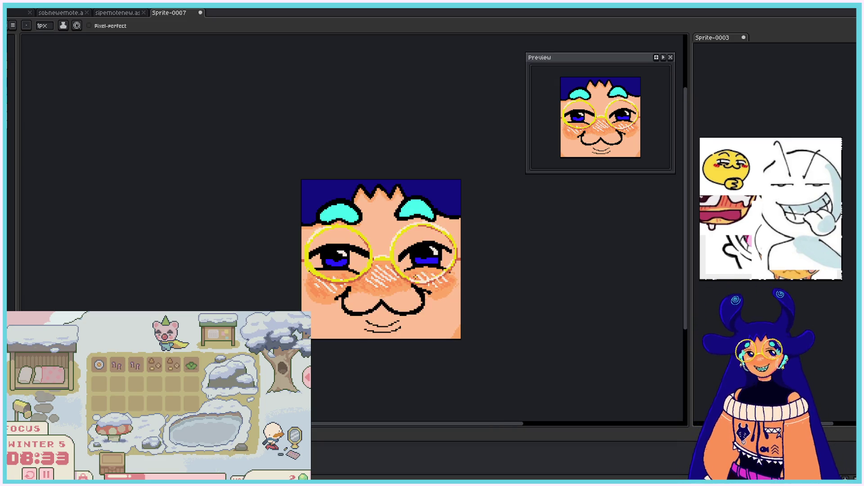
scroll(415, 277, "up", 1)
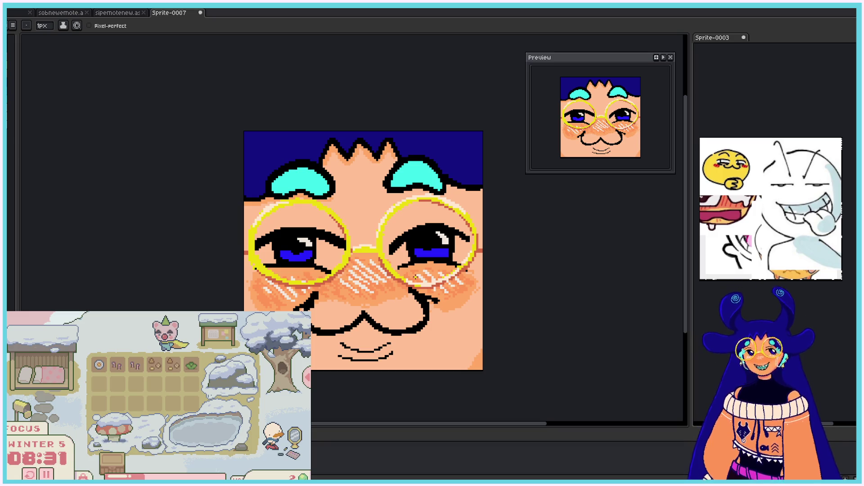
key("v")
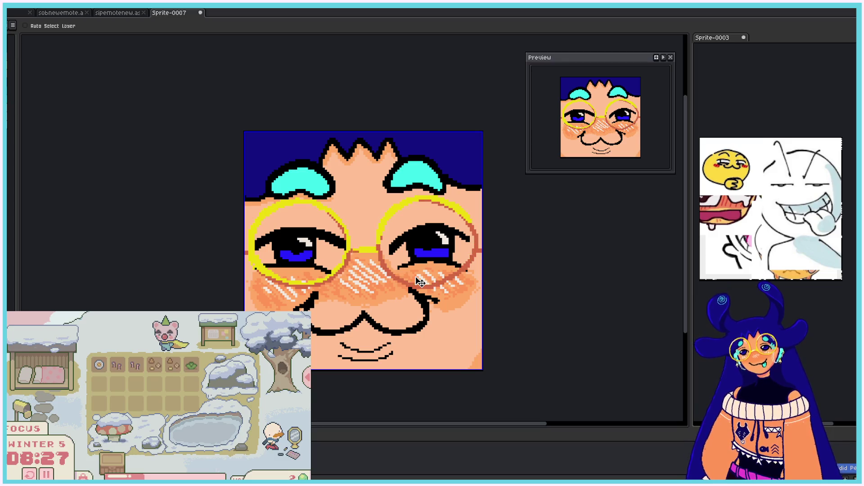
key("ctrl+z")
key("ctrl+z")
key("ctrl+z")
key("ctrl+z")
key("ctrl+z")
key("ctrl+z")
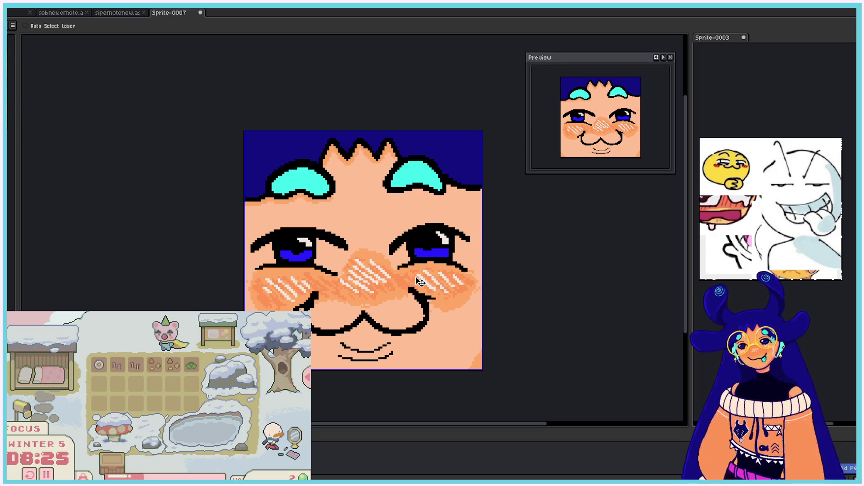
Step: Set the pencil brush size and try a red arc around the nose, undoing it
key("b")
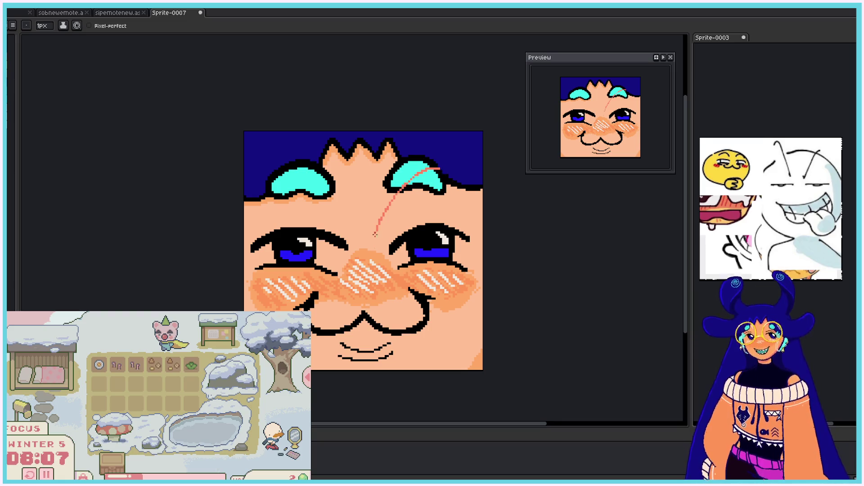
key("v")
key("b")
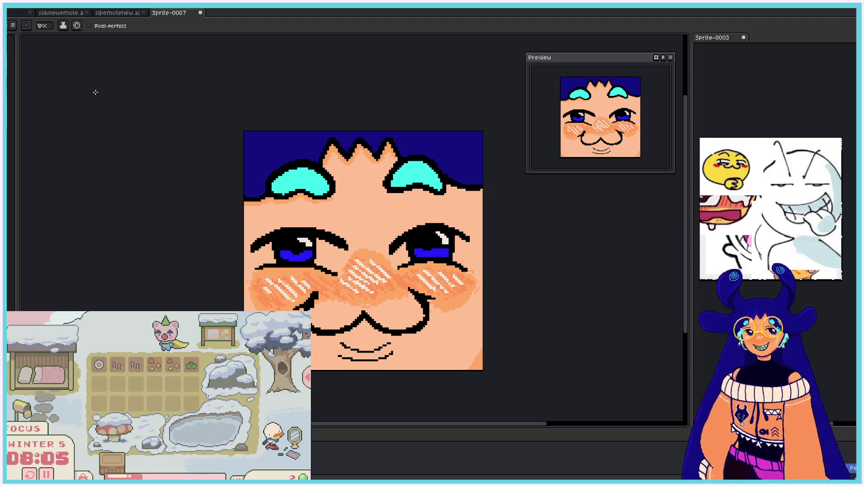
left_click(44, 26)
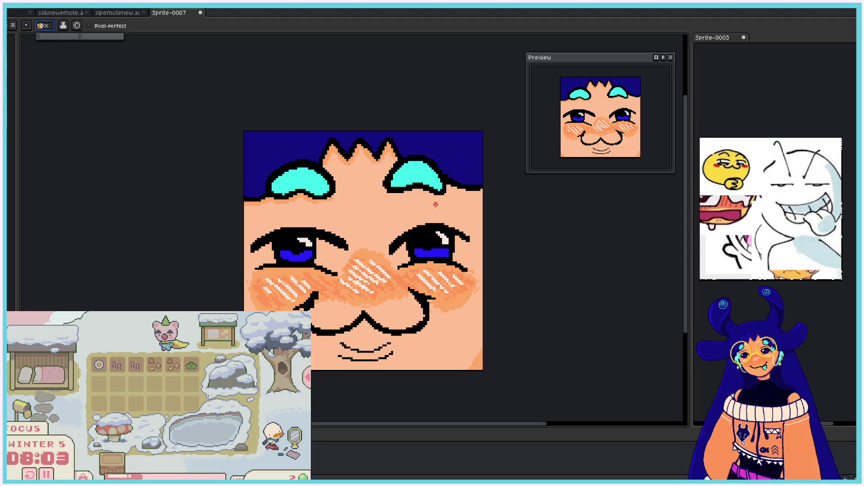
left_click_drag(426, 191, 453, 311)
key("ctrl+z")
mouse_move(423, 178)
left_mouse_down()
mouse_move(503, 229)
mouse_move(407, 177)
mouse_move(432, 182)
mouse_move(501, 252)
mouse_move(451, 187)
left_mouse_up()
key("ctrl+z")
Step: Draw a closed red circle around the right eye after several retries
key("ctrl+z")
left_click_drag(255, 184, 270, 173)
key("ctrl+z")
key("ctrl+z")
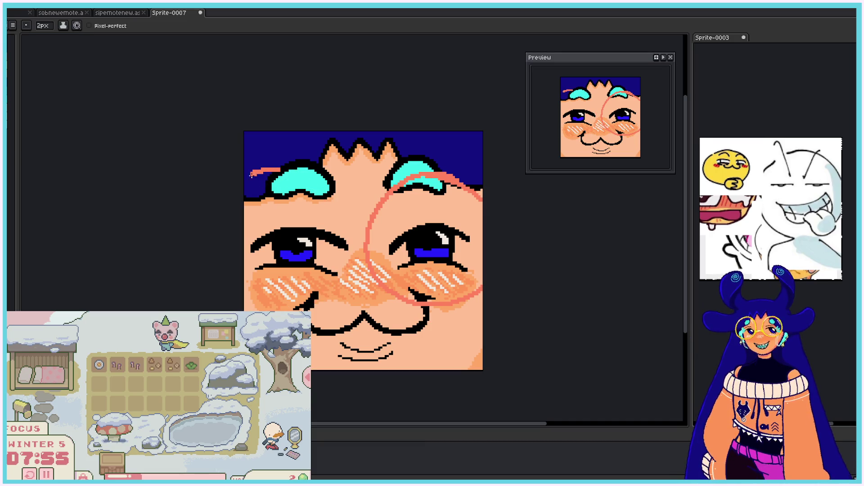
key("ctrl+y")
key("ctrl+z")
key("ctrl+z")
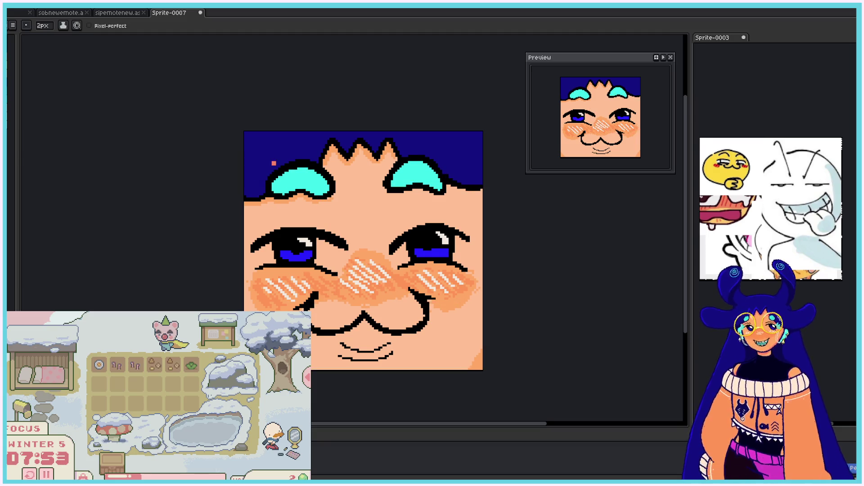
left_click_drag(470, 193, 431, 153)
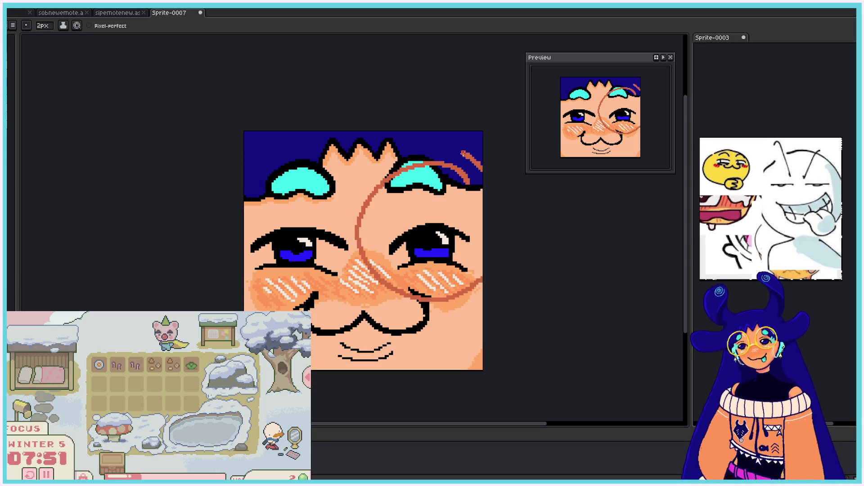
key("ctrl+z")
left_click_drag(470, 193, 431, 151)
key("ctrl+z")
left_click_drag(481, 189, 425, 160)
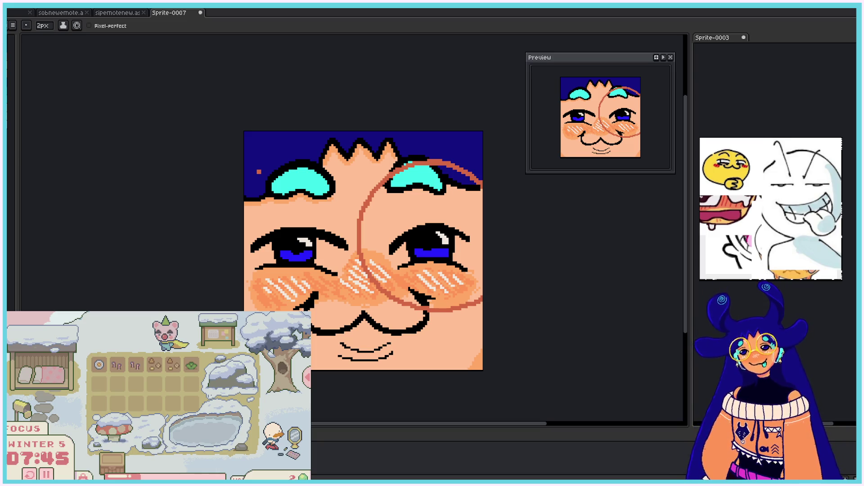
Step: Attempt a matching red circle around the left eye, undoing the tries
left_click_drag(259, 171, 247, 167)
key("ctrl+z")
left_click_drag(252, 162, 283, 302)
key("ctrl+z")
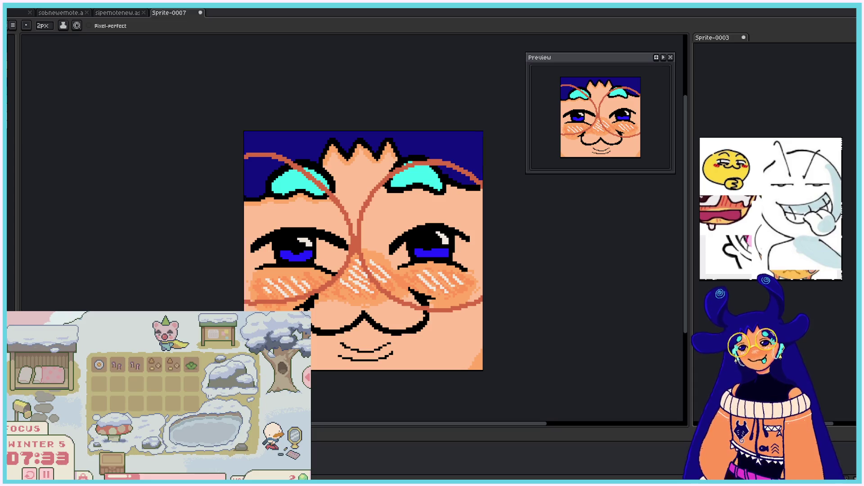
key("ctrl+z")
Step: Redraw both reddish lens circles and a short bridge, then undo them
key("ctrl+z")
left_click_drag(486, 188, 482, 316)
key("ctrl+z")
mouse_move(488, 189)
left_mouse_down()
mouse_move(436, 173)
mouse_move(483, 316)
left_mouse_up()
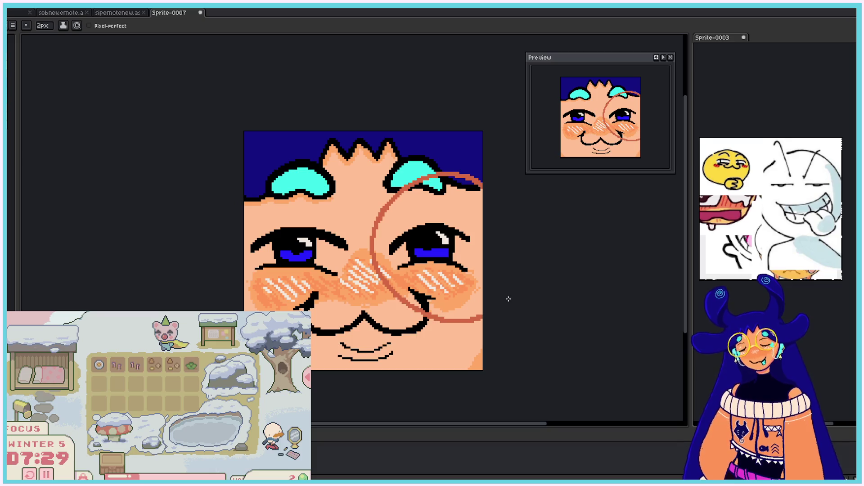
key("ctrl+z")
left_click_drag(483, 191, 483, 314)
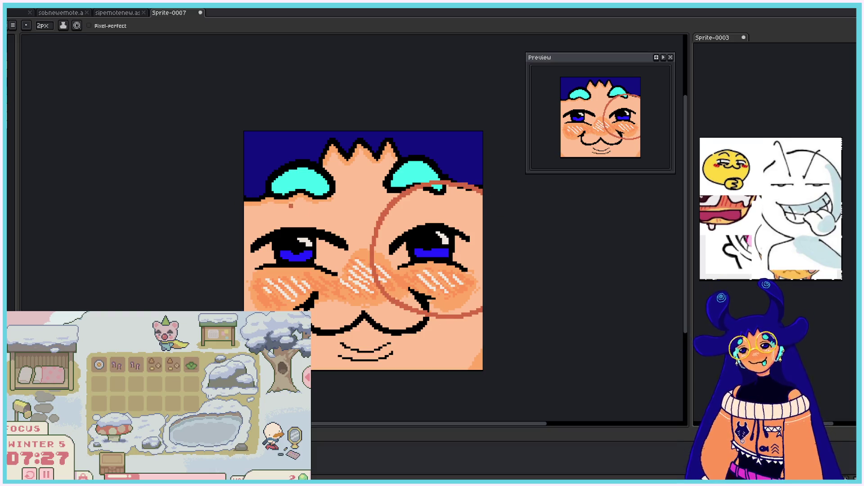
left_click_drag(239, 195, 246, 309)
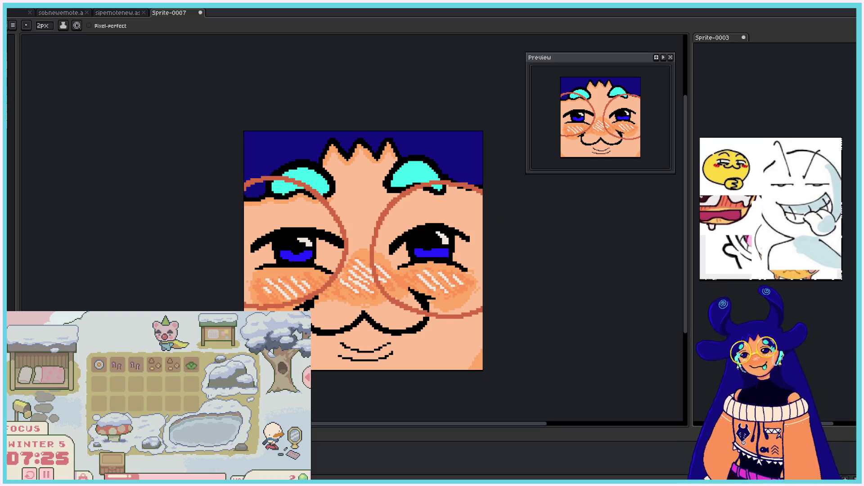
left_click_drag(368, 251, 351, 254)
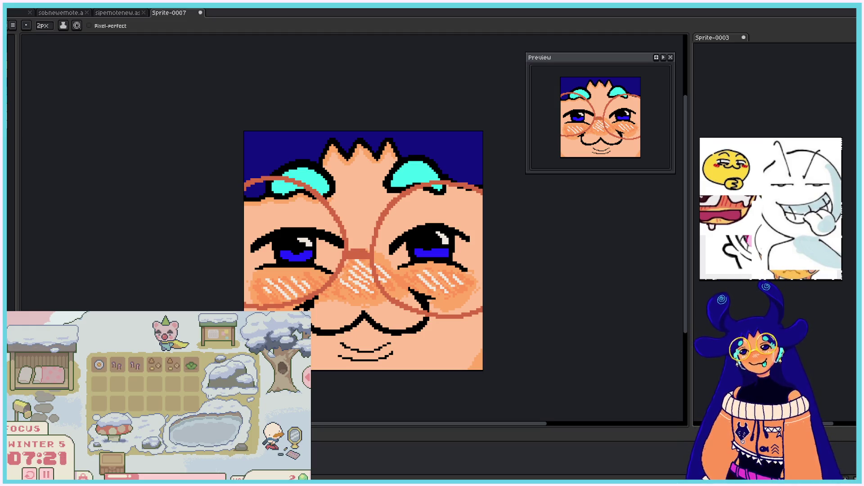
key("ctrl+z")
key("ctrl+z")
key("ctrl+z")
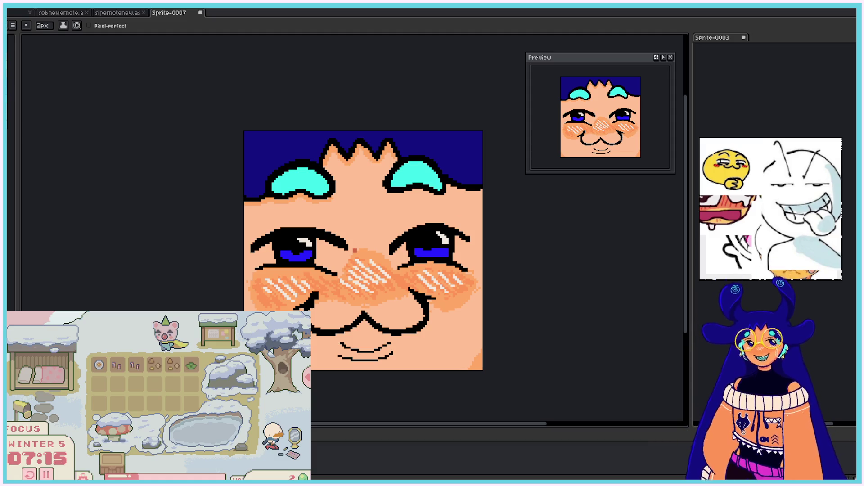
Step: Redraw a slightly smaller right lens circle and add the left lens circle
left_click_drag(491, 208, 509, 244)
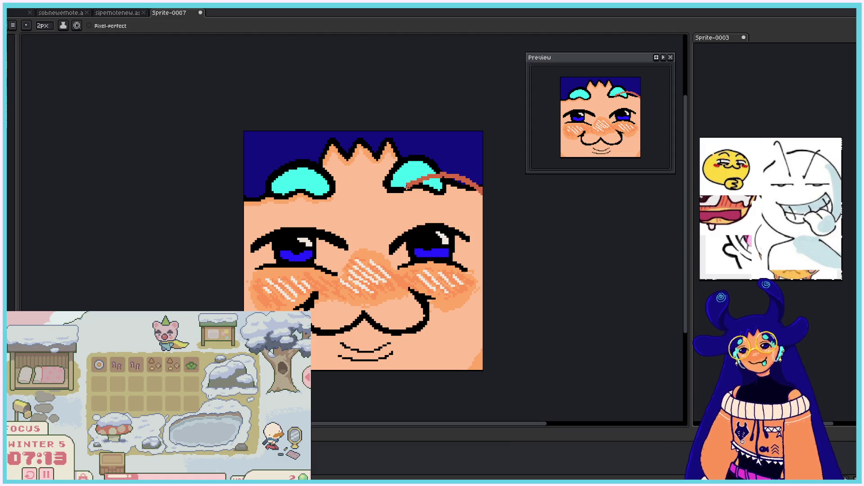
key("ctrl+z")
left_click_drag(443, 244, 493, 200)
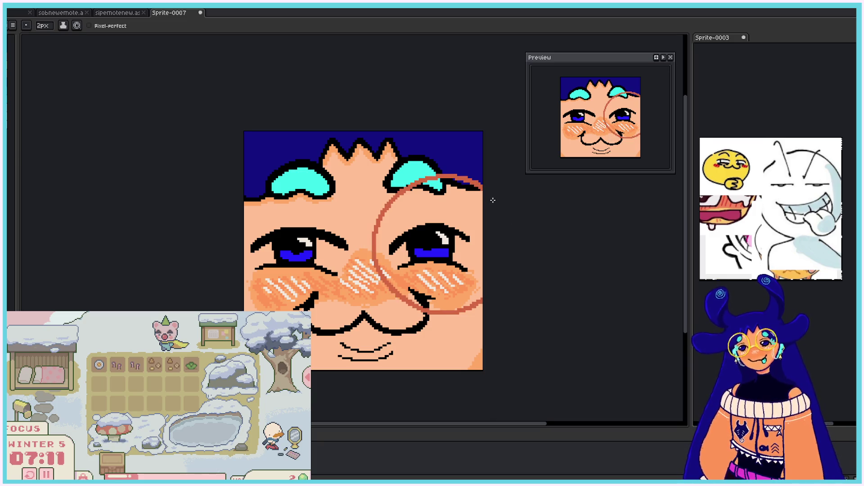
left_click_drag(249, 192, 357, 250)
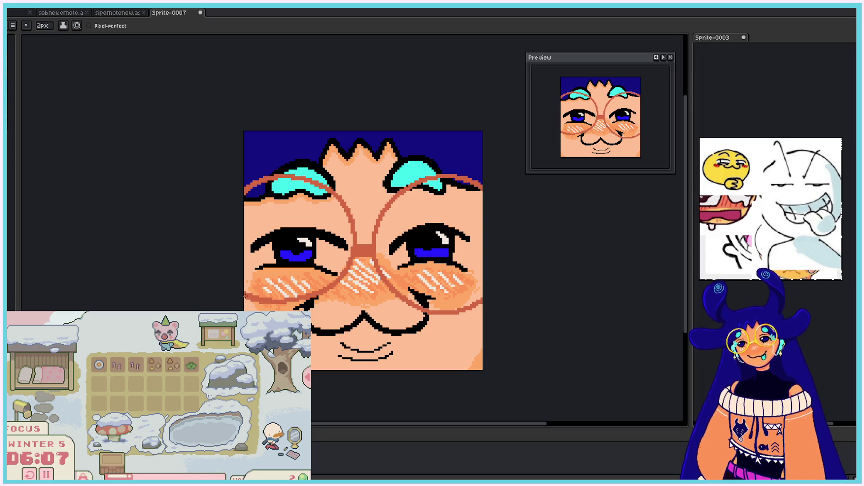
Step: Switch back to the pencil for freehand pixel drawing
key("v")
key("b")
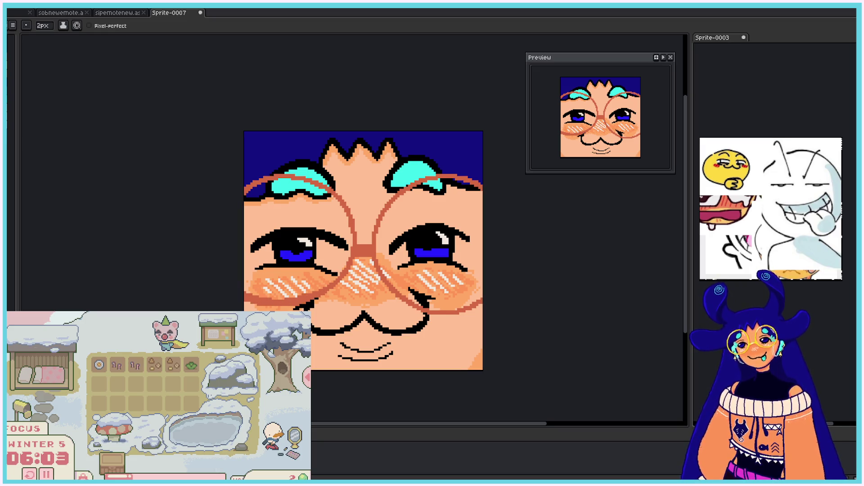
Step: Add pixels along the right rim's bottom and recolour the rim pixels over the hair cyan
key("v")
key("b")
left_click_drag(425, 309, 479, 297)
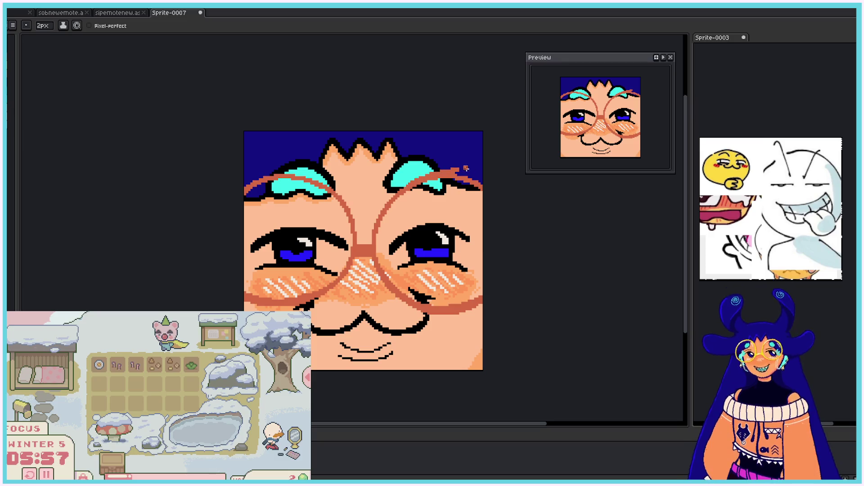
left_click_drag(430, 180, 452, 181)
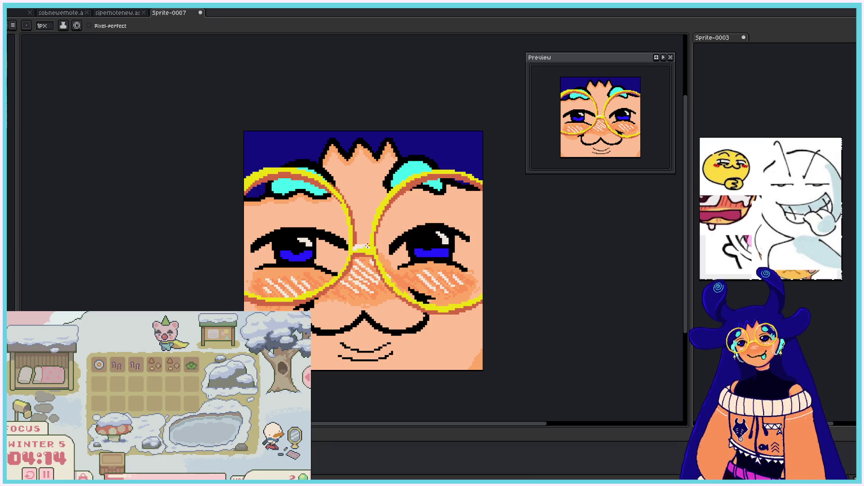
Step: Draw light highlights along the left rim's top and bottom, the bridge and the right rim
left_click_drag(248, 176, 304, 170)
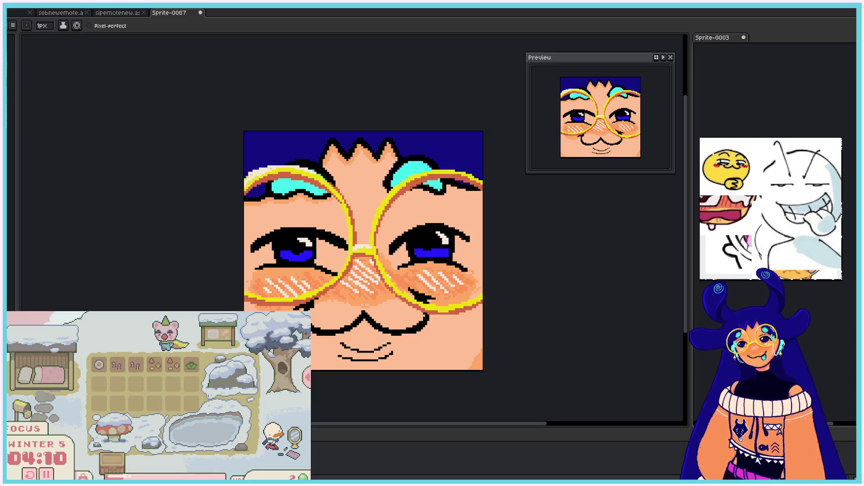
left_click_drag(245, 288, 293, 297)
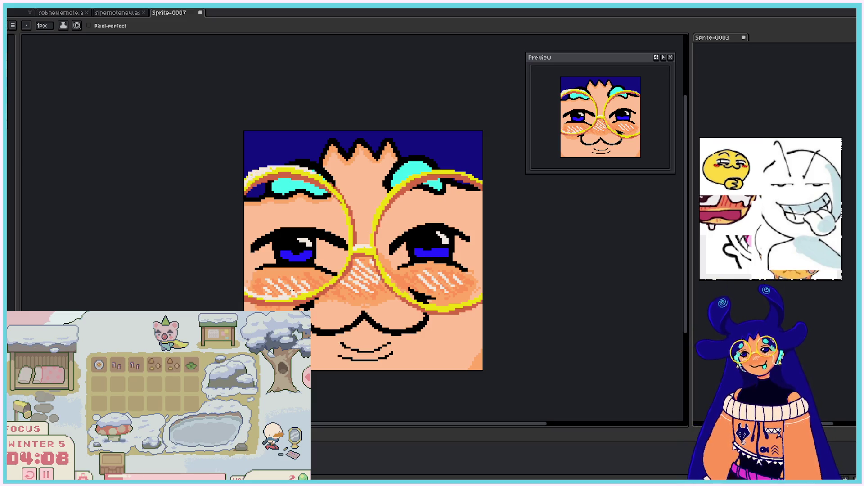
left_click_drag(289, 299, 322, 288)
left_click_drag(371, 245, 374, 219)
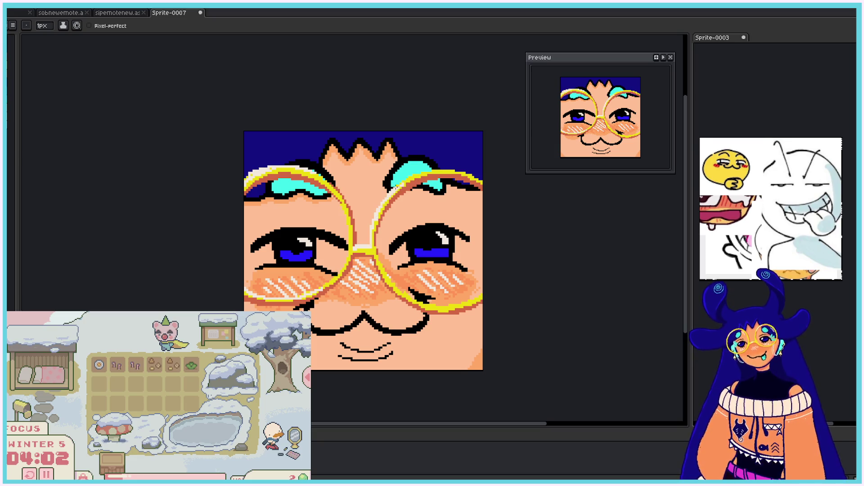
left_click_drag(449, 171, 479, 179)
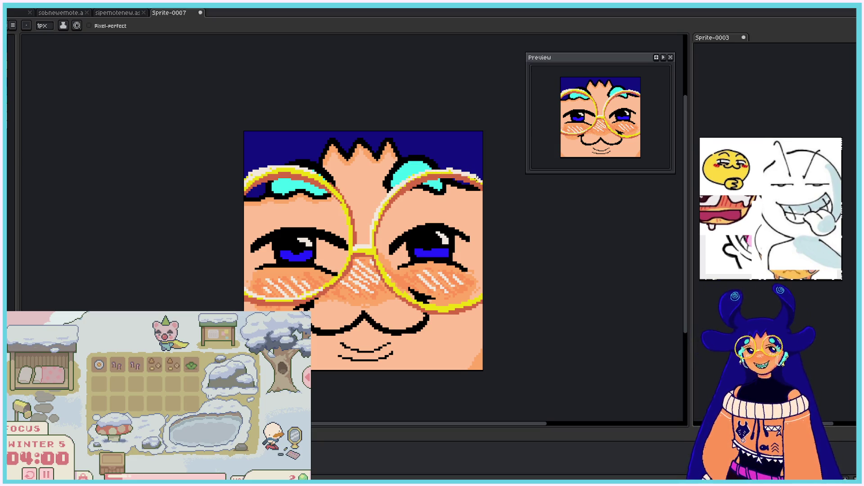
left_click_drag(380, 264, 462, 304)
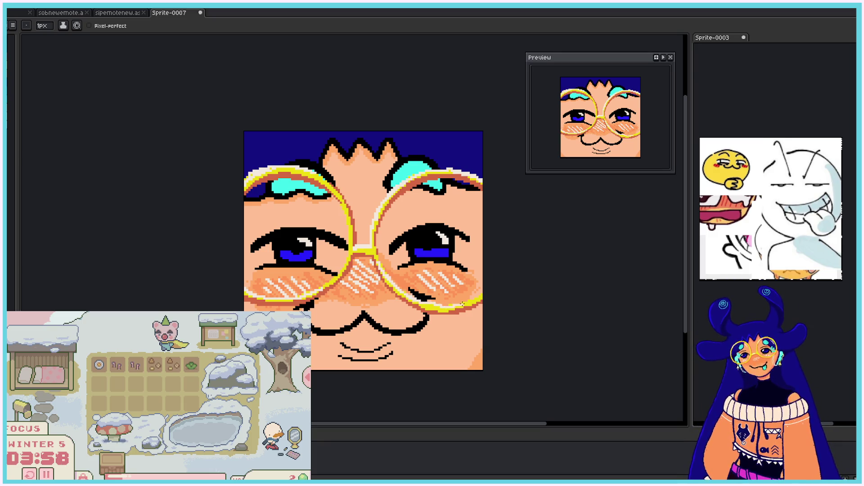
scroll(481, 279, "down", 2)
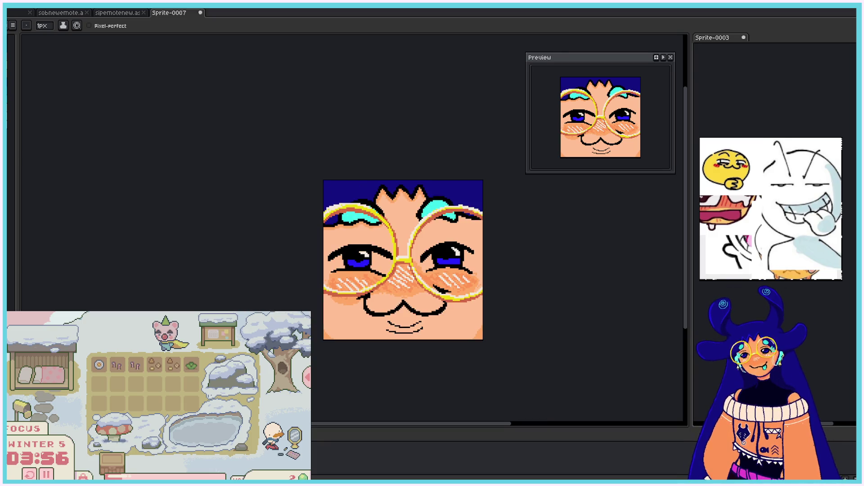
Step: Add a short black pencil stroke under the mouth's lower curve
scroll(482, 297, "up", 2)
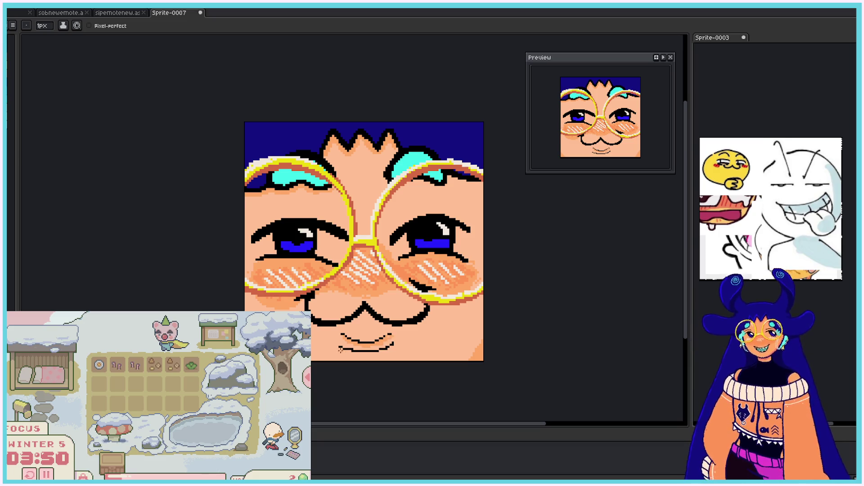
left_click_drag(374, 354, 357, 354)
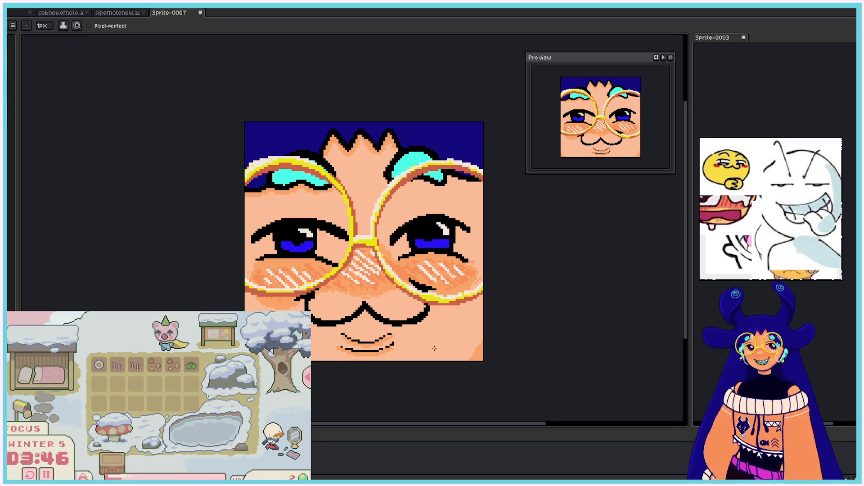
left_click(14, 6)
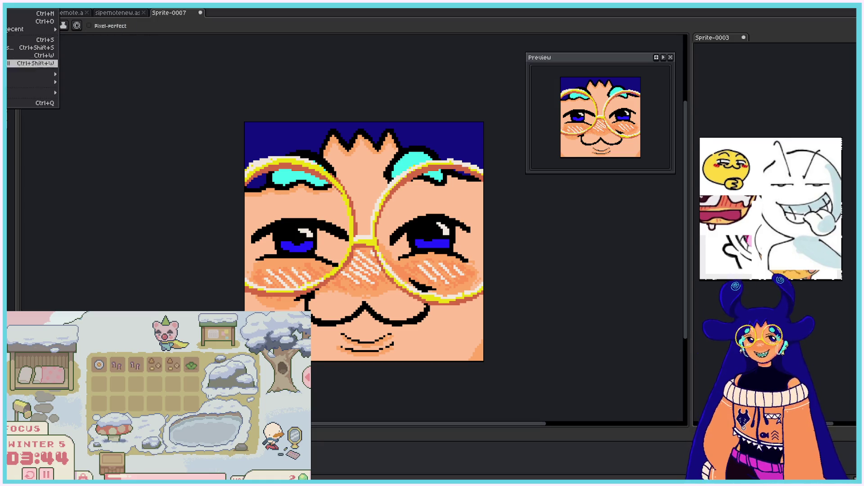
Step: Save the glasses emote as smug.aseprite
mouse_move(31, 74)
key("Escape")
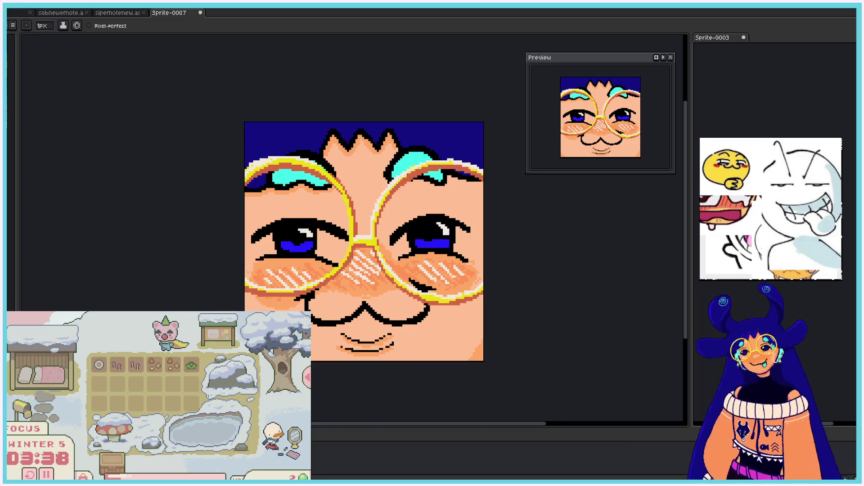
key("alt+f")
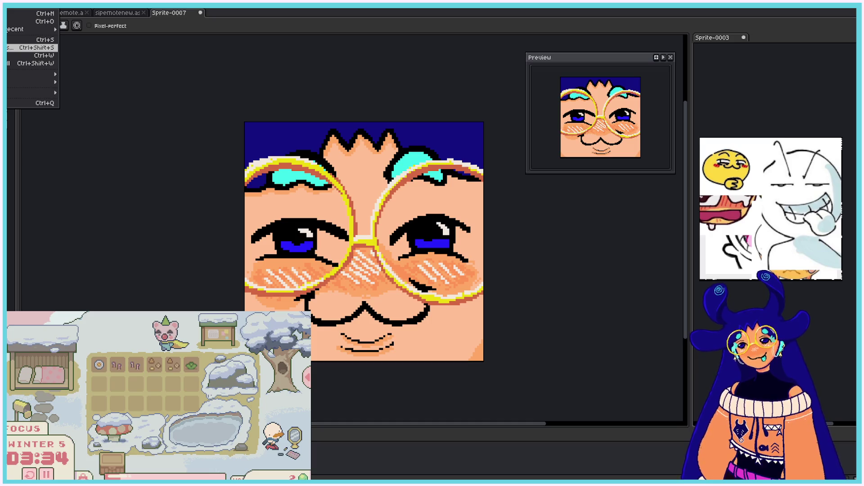
key("alt+f")
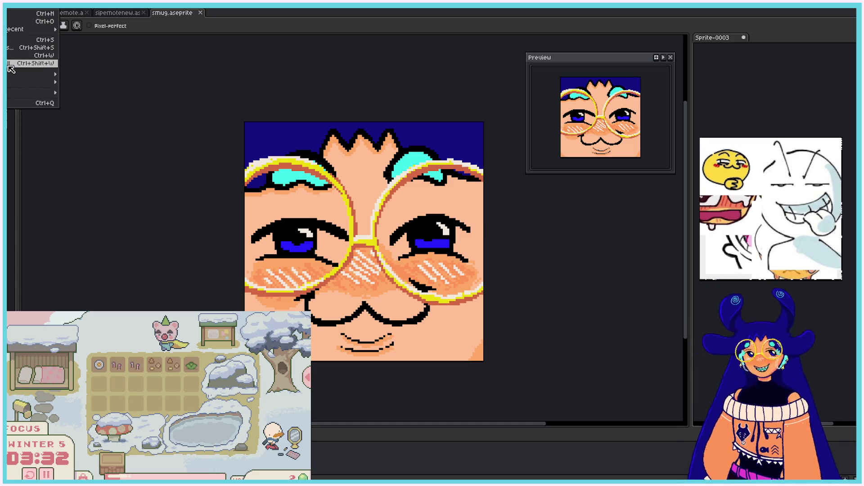
Step: Export the emote to smug.png and bring up the sobnewemote document
left_click(72, 75)
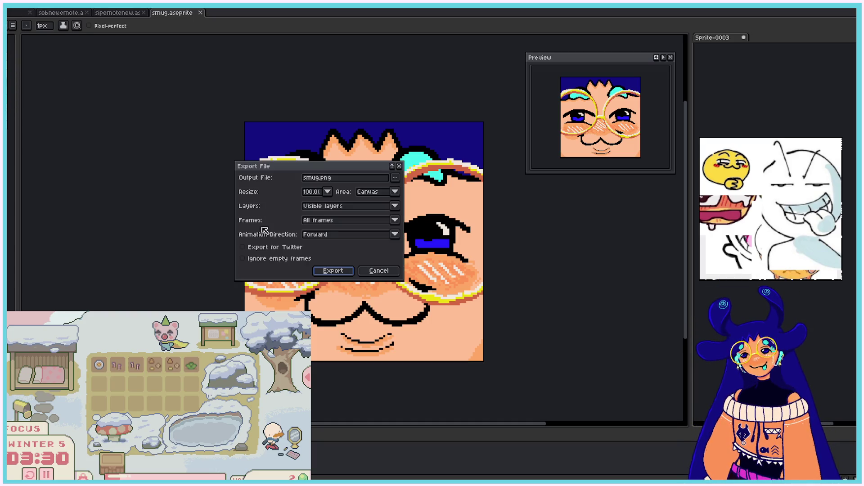
left_click(318, 272)
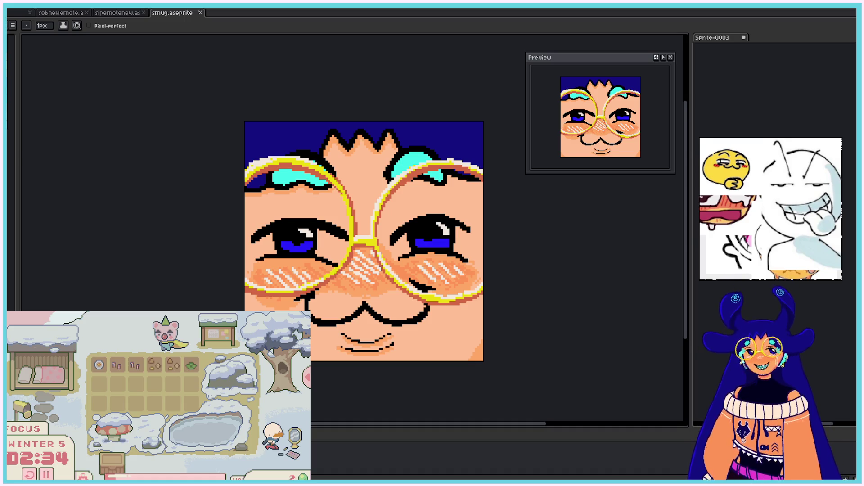
key("ctrl+shift+Tab")
key("ctrl+shift+Tab")
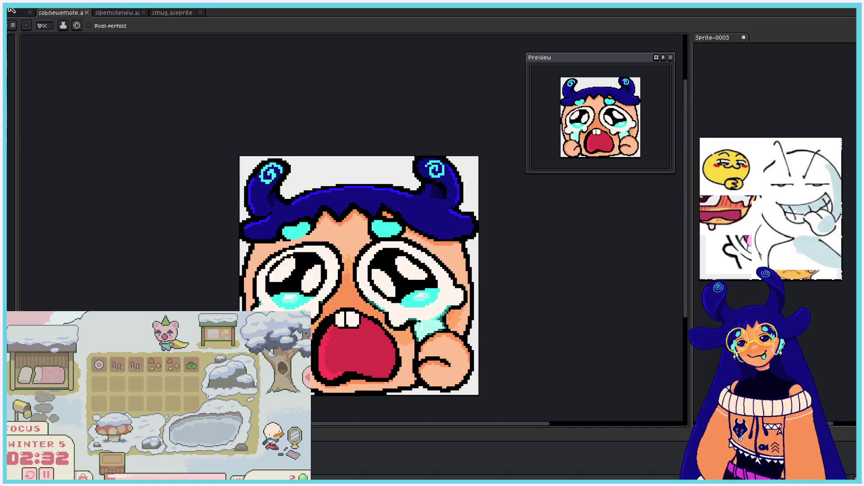
Step: Delete the crying emote's background so it shows transparent
key("alt+f")
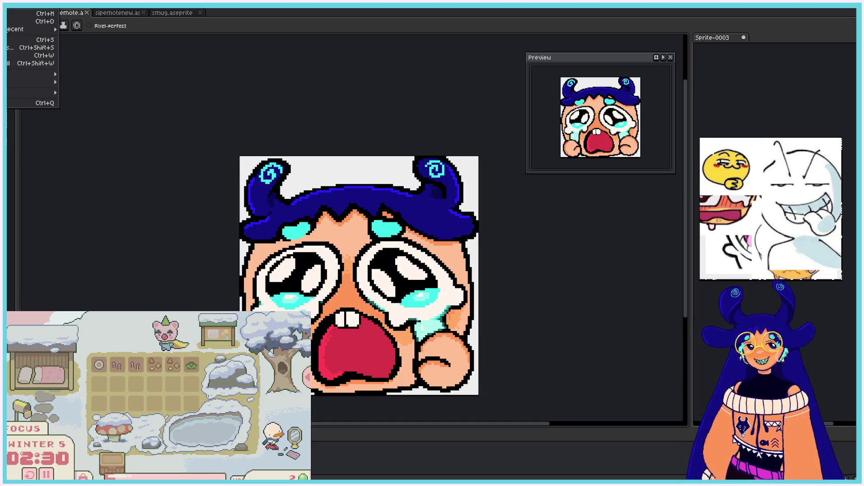
key("Escape")
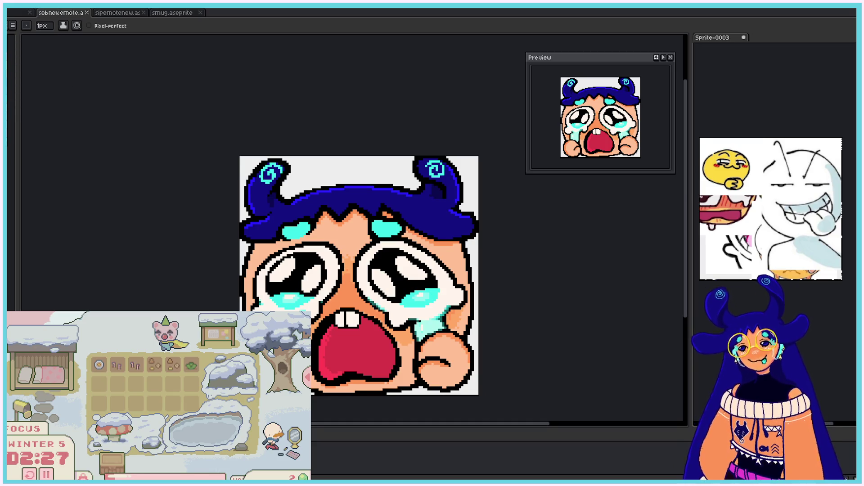
key("Delete")
Step: Export the crying emote as sobnewemote.png, then bring up the sipemotenew document
left_click(12, 25)
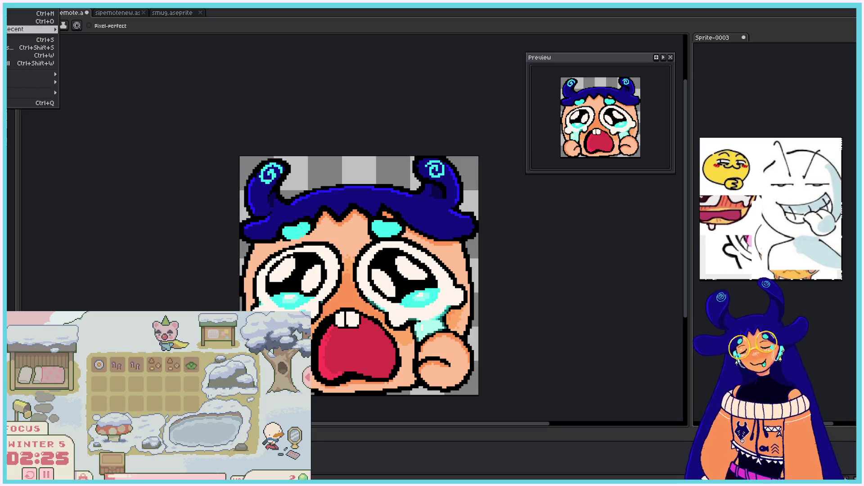
left_click(69, 75)
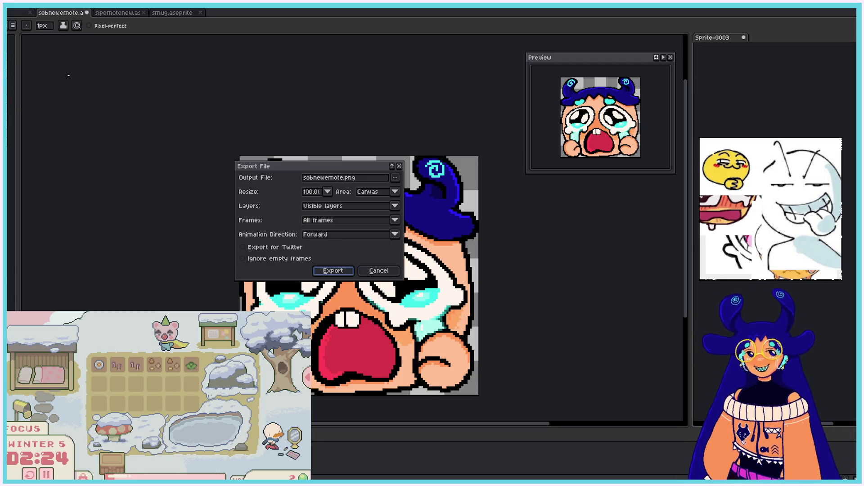
left_click(333, 270)
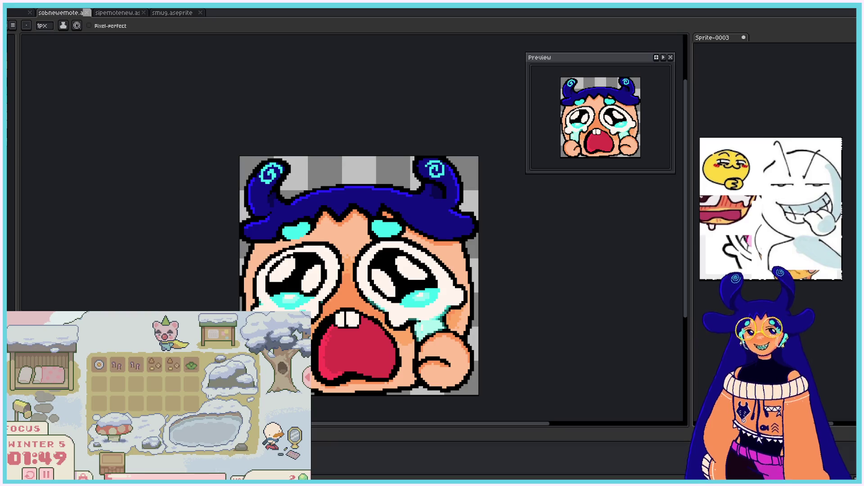
left_click(108, 14)
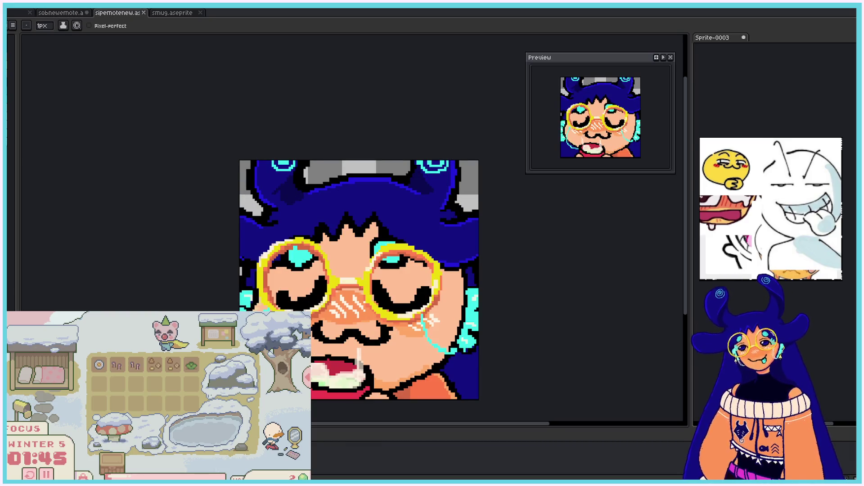
Step: Export the sipemotenew glasses emote, then add a light highlight on the upper-left hair edge
left_click(13, 25)
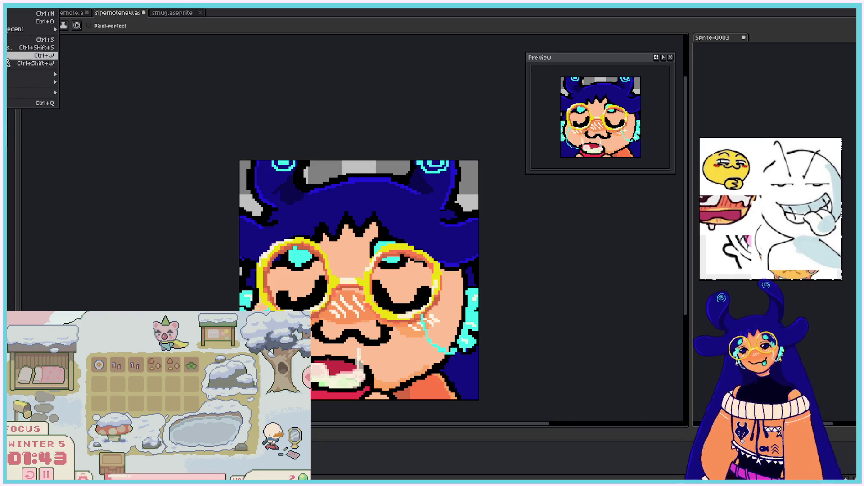
mouse_move(27, 76)
left_click(63, 73)
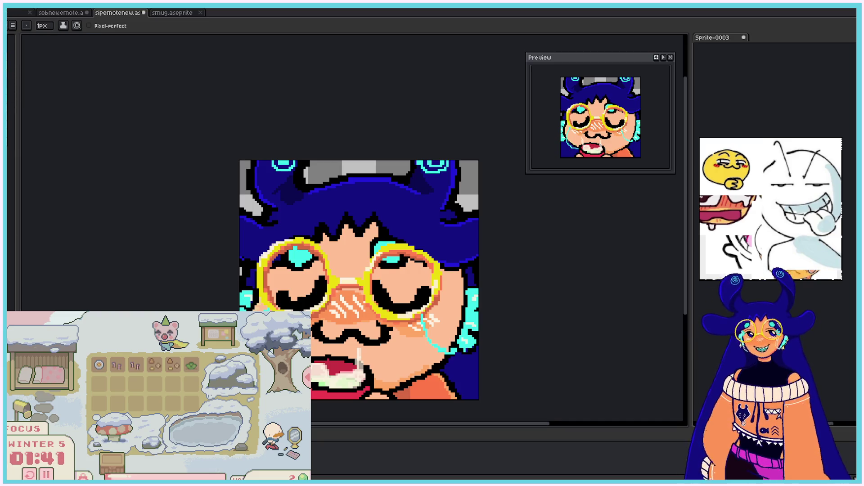
left_click(13, 26)
left_click(90, 76)
left_click(332, 274)
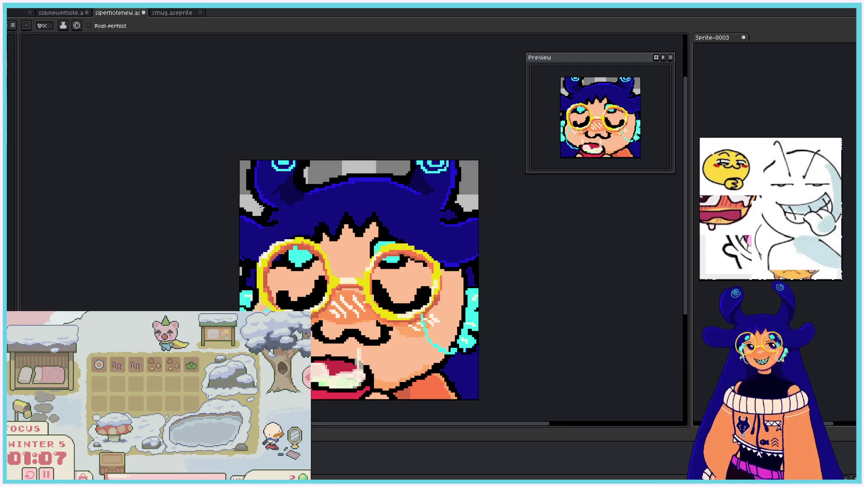
left_click_drag(246, 188, 252, 157)
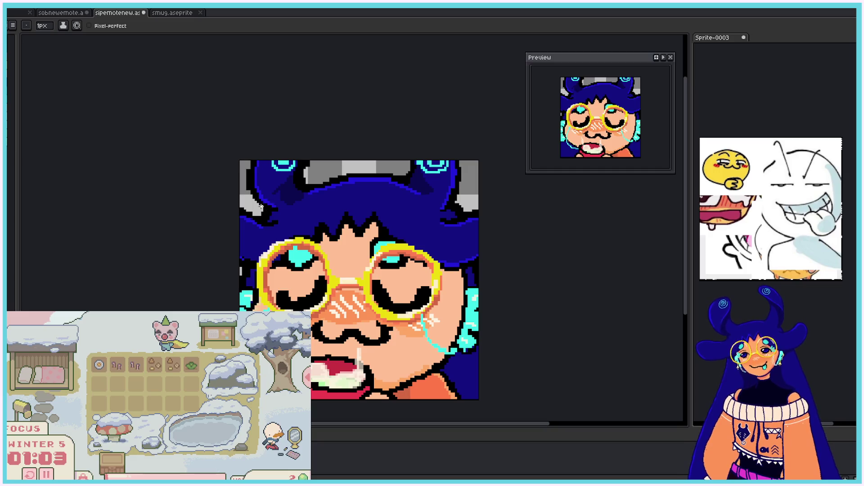
left_click_drag(263, 207, 248, 161)
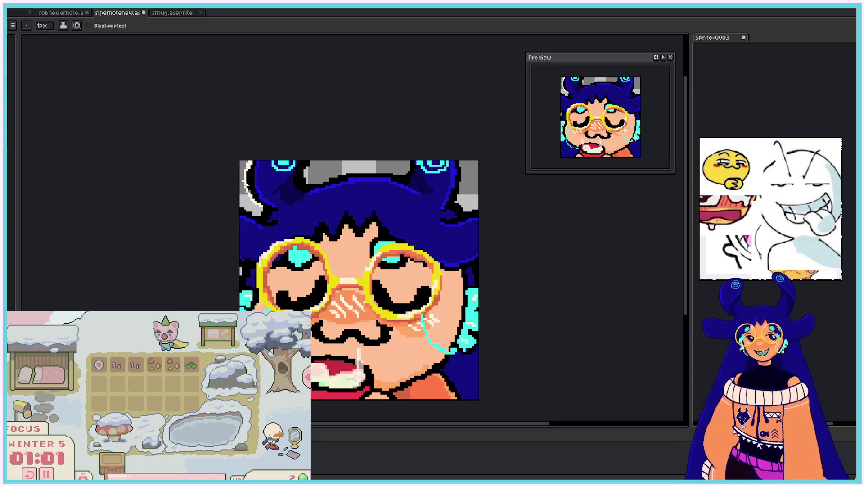
left_click_drag(258, 217, 242, 203)
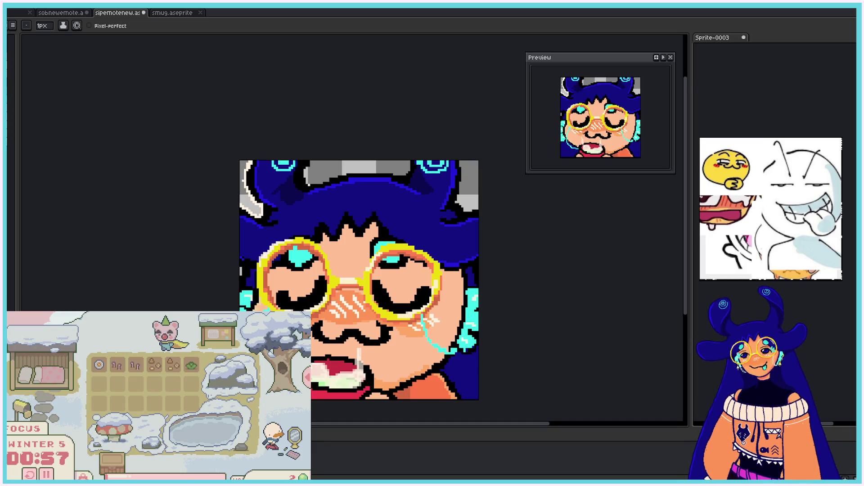
mouse_move(308, 182)
left_mouse_down()
mouse_move(310, 156)
mouse_move(333, 175)
mouse_move(400, 168)
left_mouse_up()
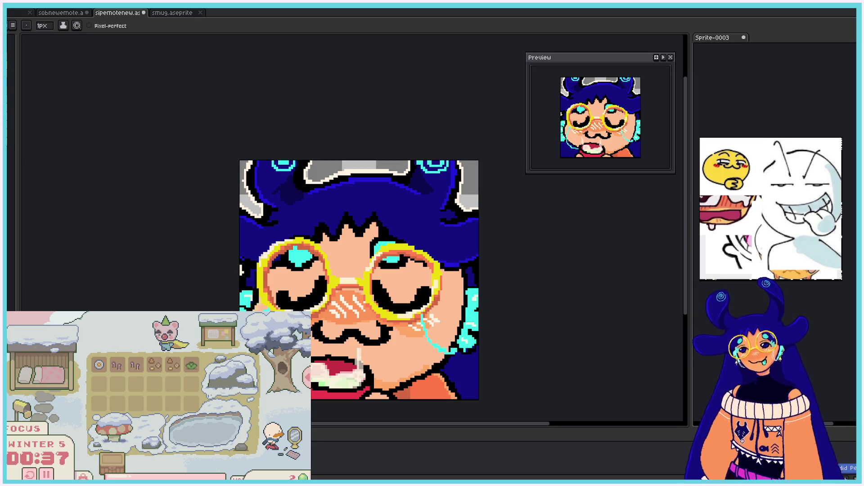
mouse_move(394, 393)
left_mouse_down()
mouse_move(450, 359)
mouse_move(462, 397)
left_mouse_up()
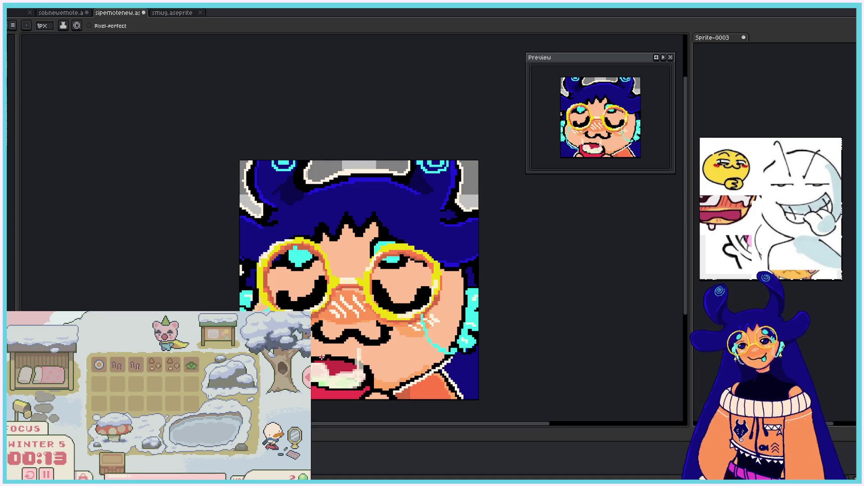
left_click_drag(318, 355, 343, 357)
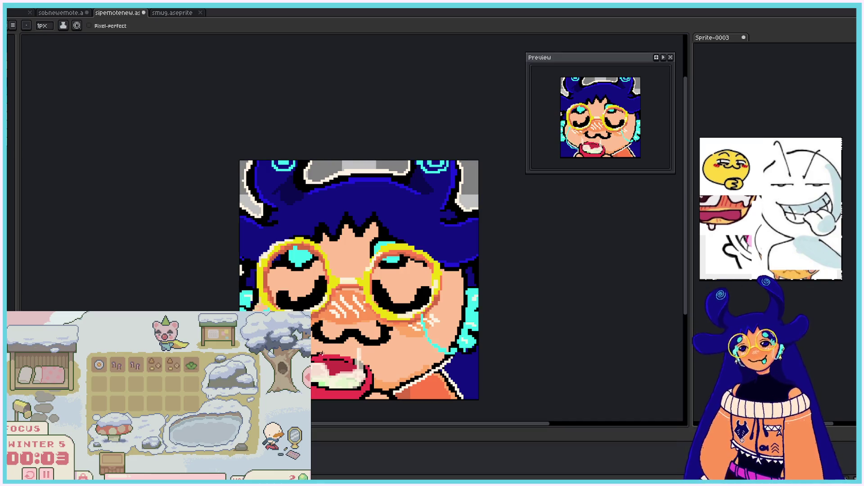
key("v")
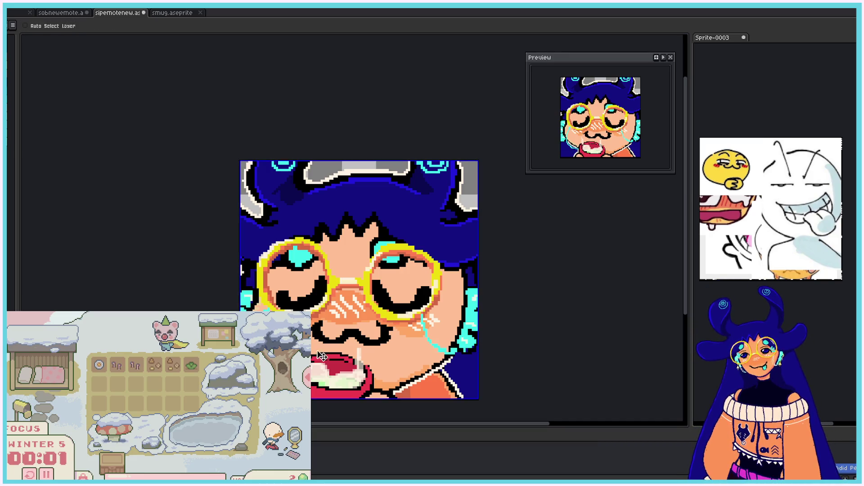
key("b")
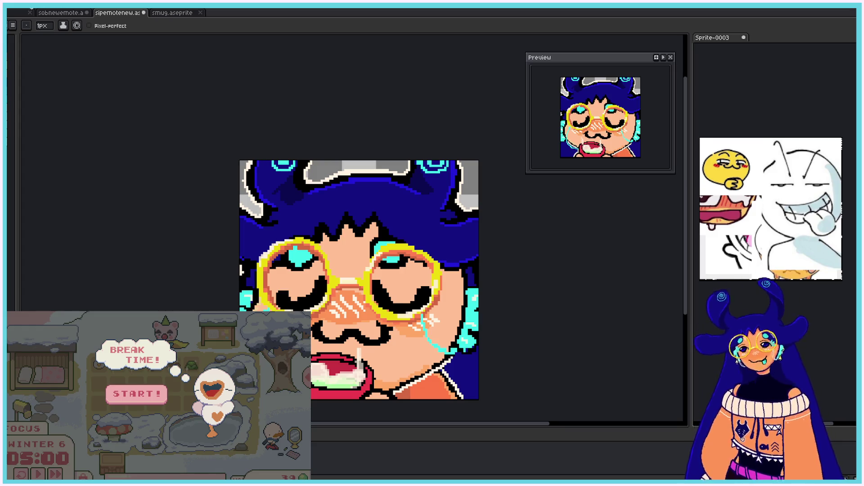
Step: Re-export the glasses emote over sipemotenew.png, confirming the overwrite, then switch to sobnewemote
key("alt+f")
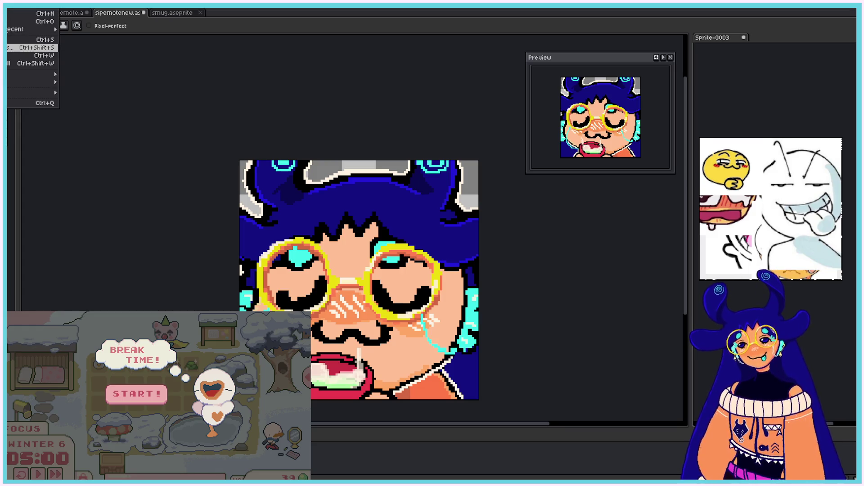
key("Down")
key("Down")
key("Down")
key("Down")
key("Right")
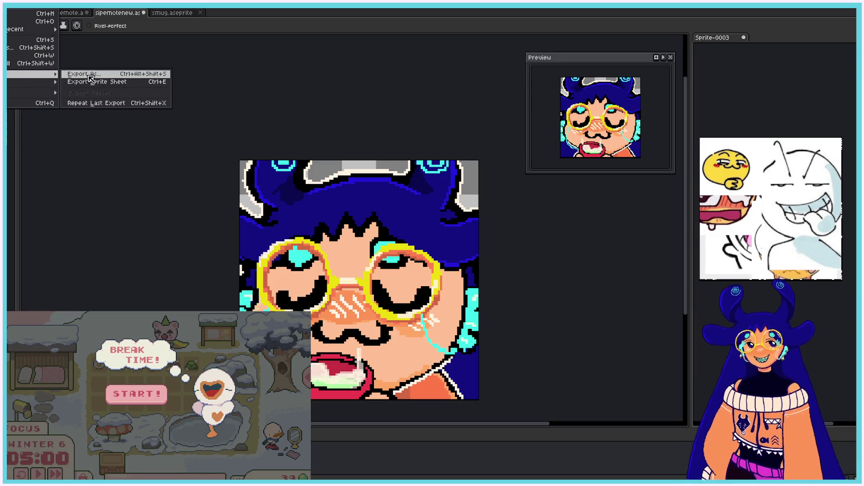
key("Return")
left_click(332, 270)
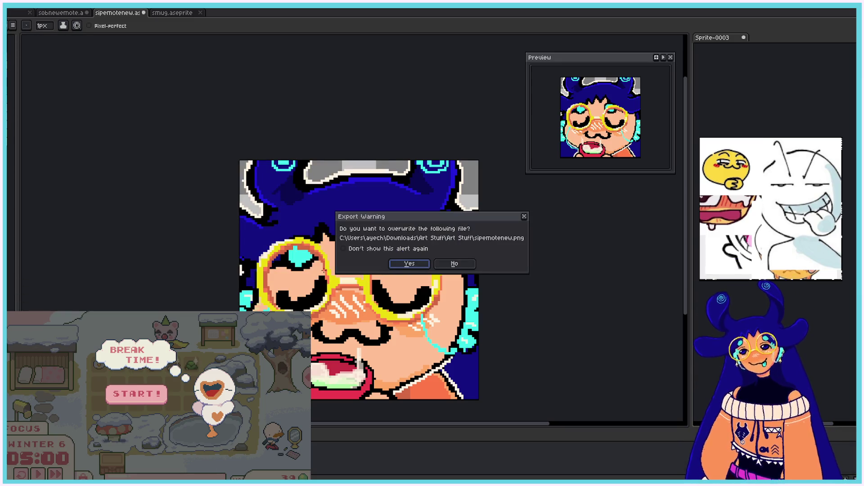
left_click(409, 265)
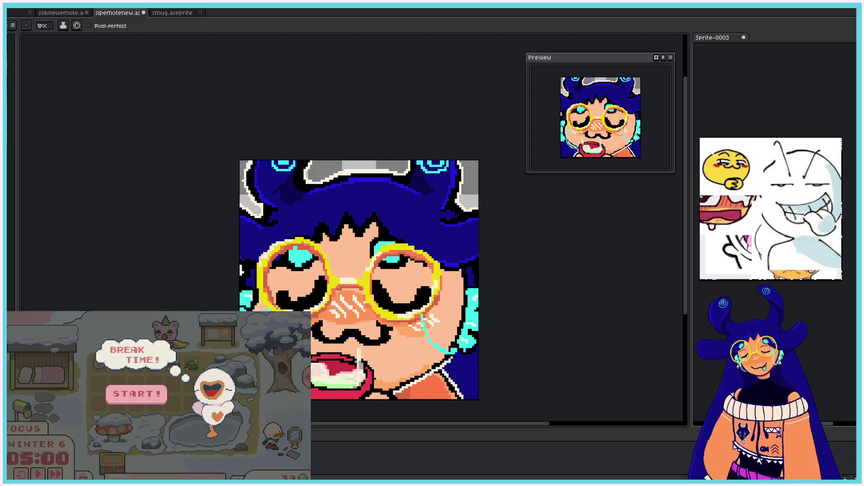
left_click(56, 14)
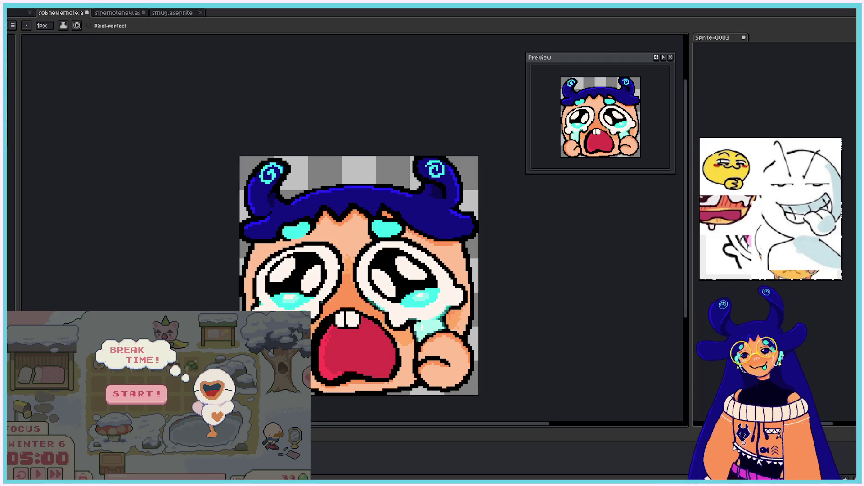
Step: Paint light outline strokes along the hair's left edge, the face's left edge and the hair top
mouse_move(243, 209)
left_mouse_down()
mouse_move(245, 183)
mouse_move(281, 157)
mouse_move(290, 170)
mouse_move(283, 197)
mouse_move(293, 191)
left_mouse_up()
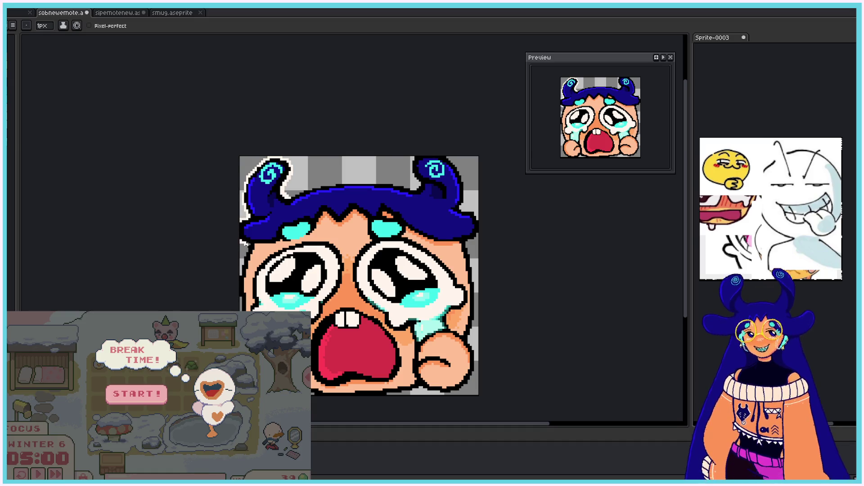
left_click_drag(246, 245, 242, 276)
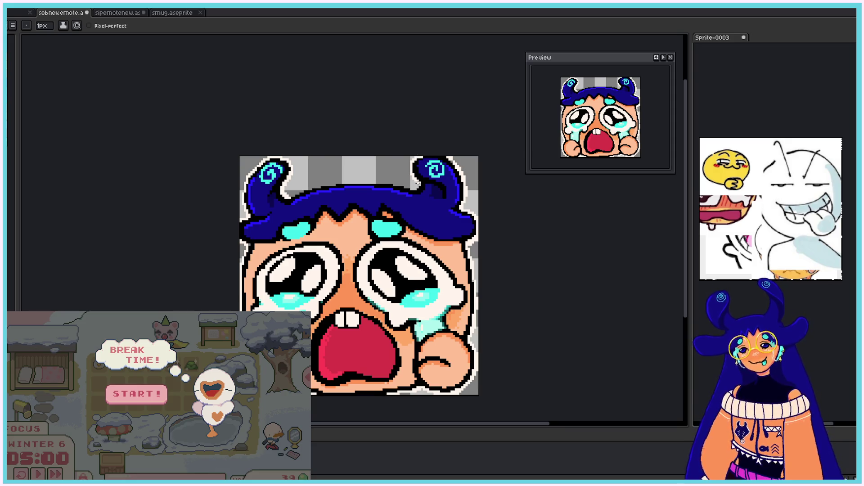
mouse_move(291, 194)
left_mouse_down()
mouse_move(358, 182)
mouse_move(408, 186)
left_mouse_up()
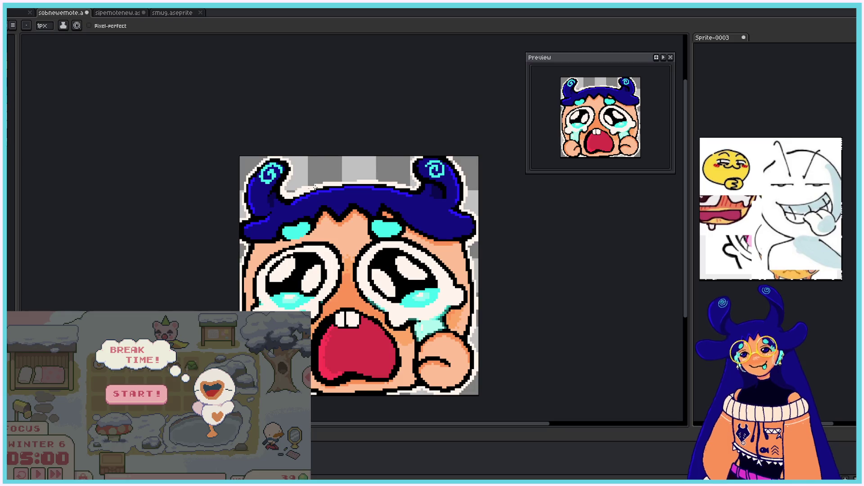
left_click_drag(347, 179, 410, 187)
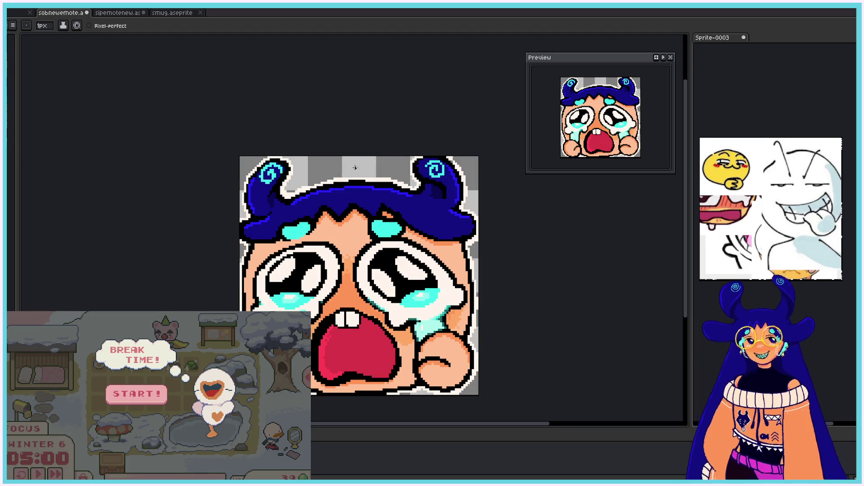
Step: Export the crying emote over sobnewemote.png, confirming the overwrite
key("alt+f")
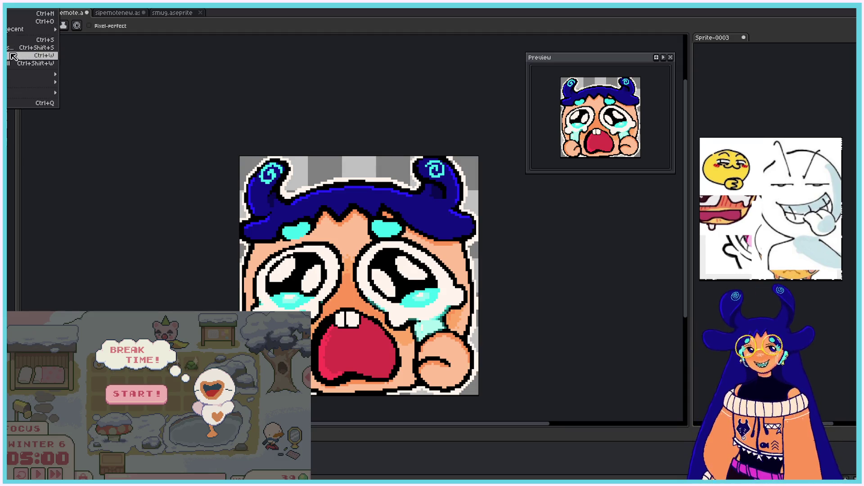
mouse_move(40, 75)
left_click(70, 74)
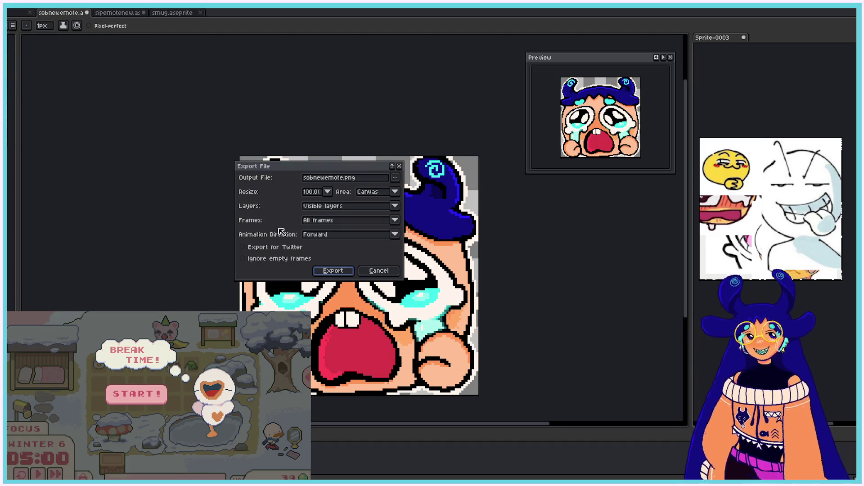
left_click(333, 272)
left_click(399, 261)
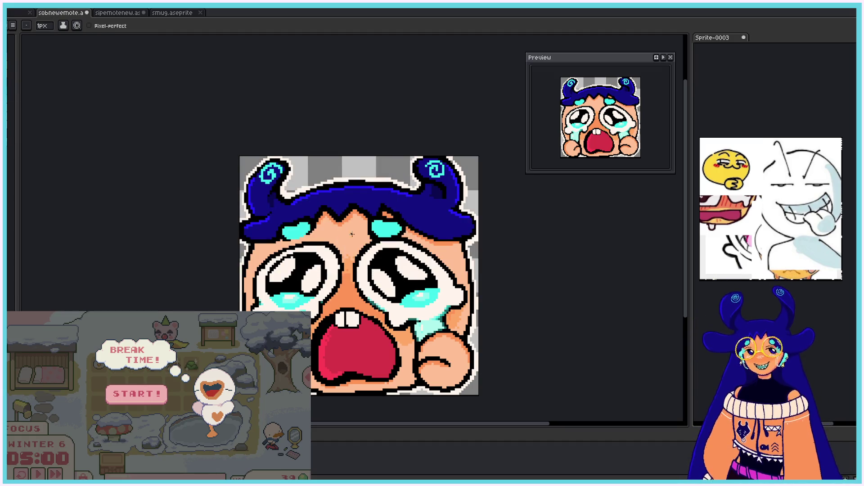
Step: Switch to the sipemotenew emote and export it over sipemotenew.png, confirming the overwrite
left_click(121, 14)
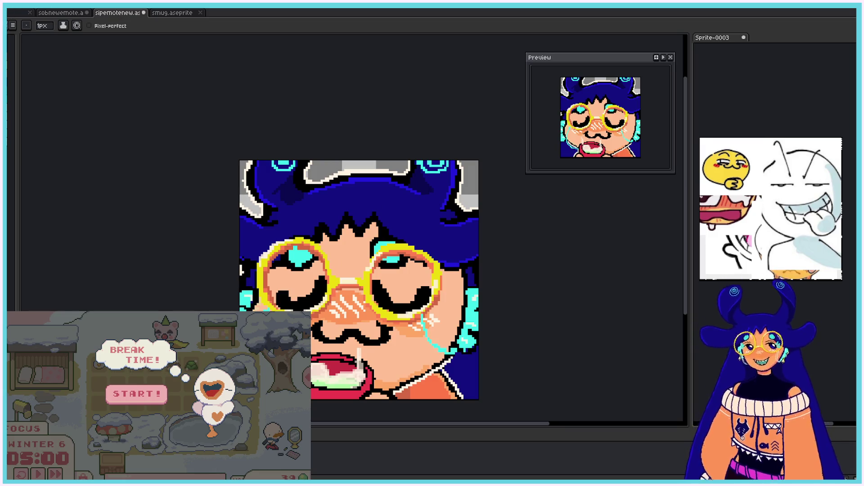
left_click(9, 10)
mouse_move(13, 52)
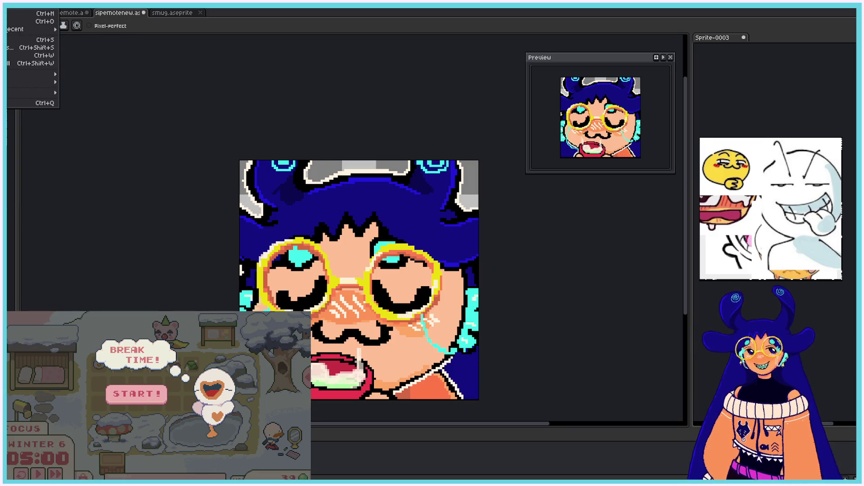
mouse_move(27, 74)
left_click(119, 73)
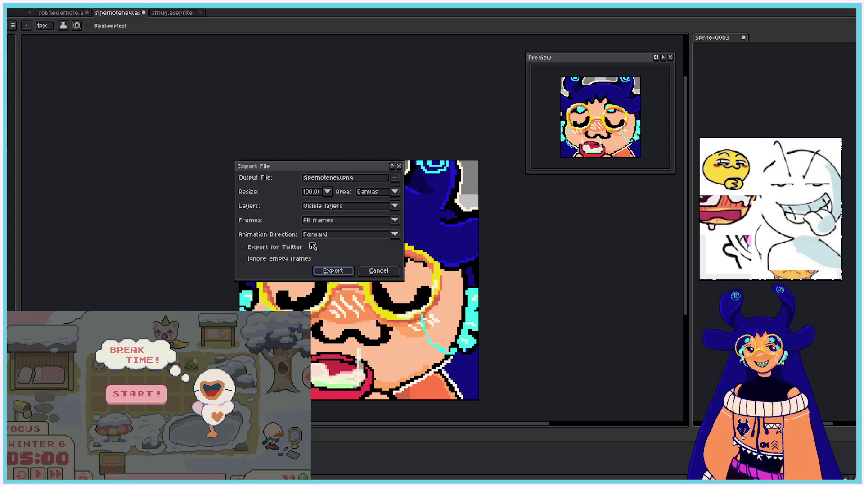
left_click(331, 271)
left_click(398, 268)
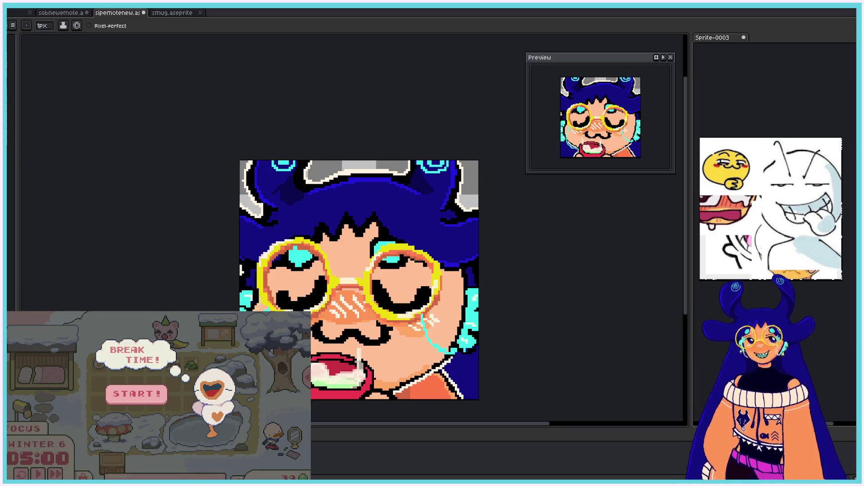
Step: Bring up the smug.aseprite emote with its gold round glasses
left_click(175, 13)
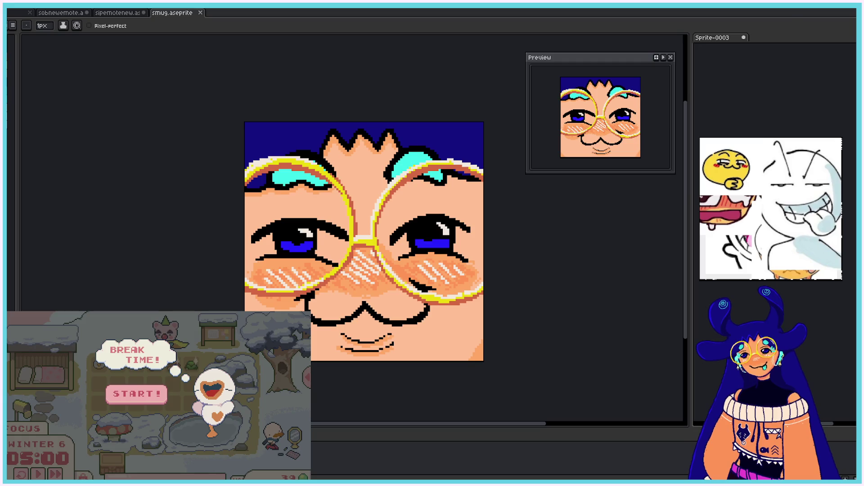
left_click(136, 398)
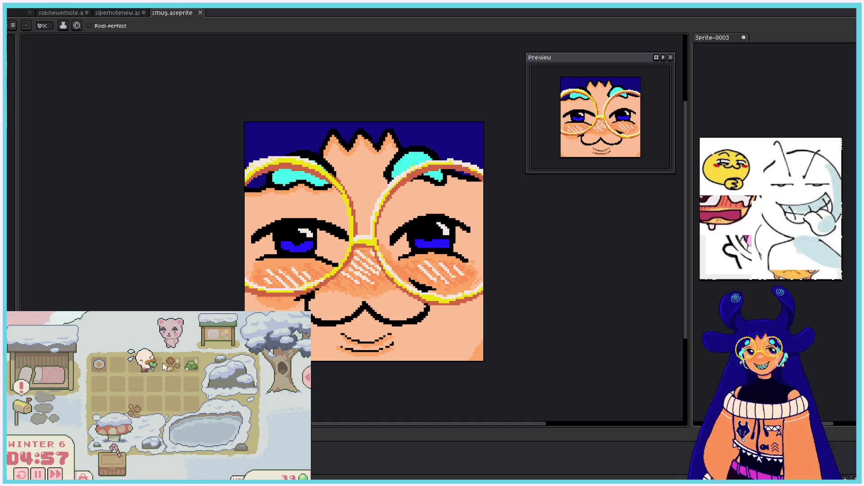
left_click(29, 415)
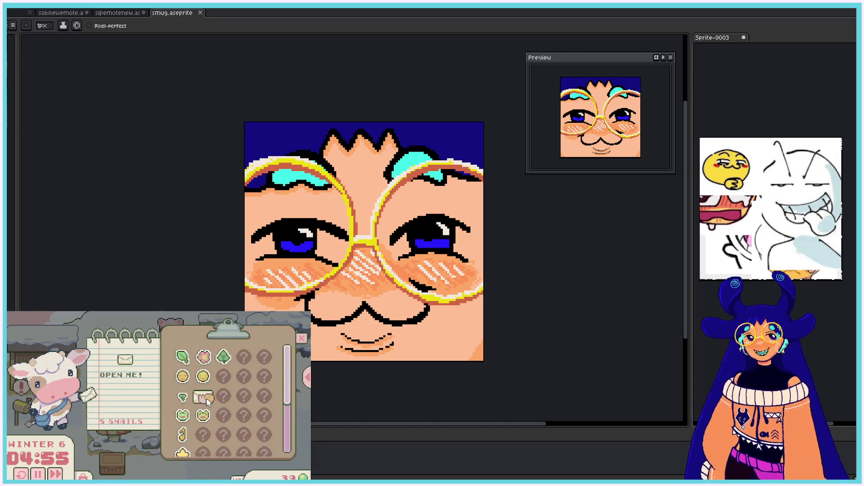
scroll(207, 402, "down", 3)
scroll(207, 402, "up", 1)
scroll(207, 402, "up", 2)
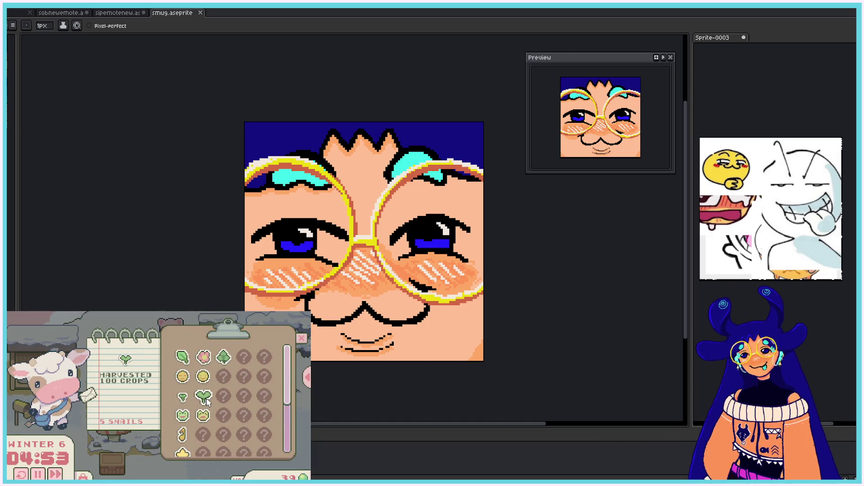
left_click(146, 459)
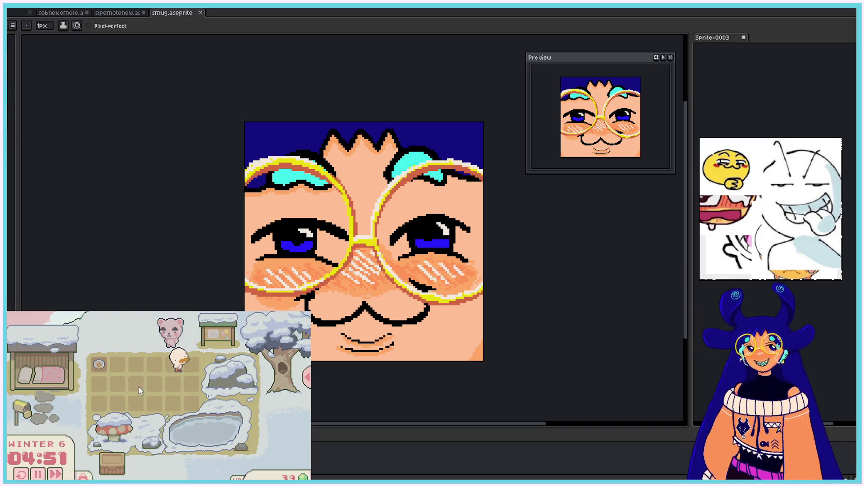
left_click(83, 475)
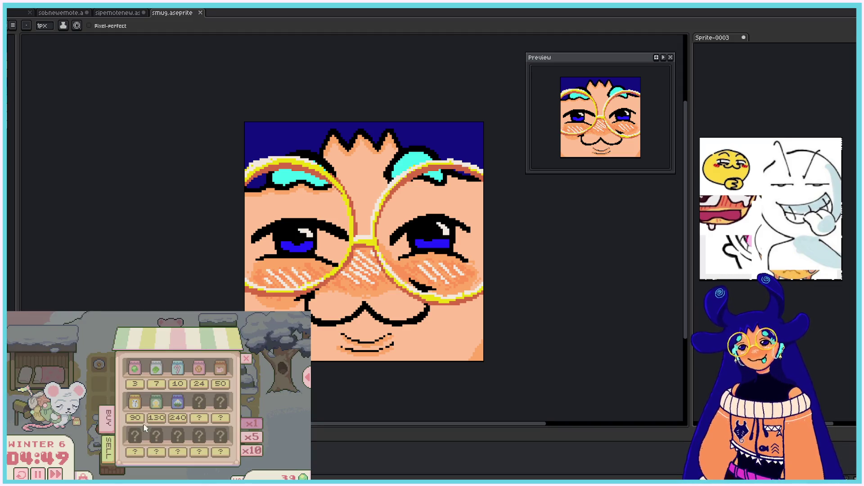
left_click(193, 386)
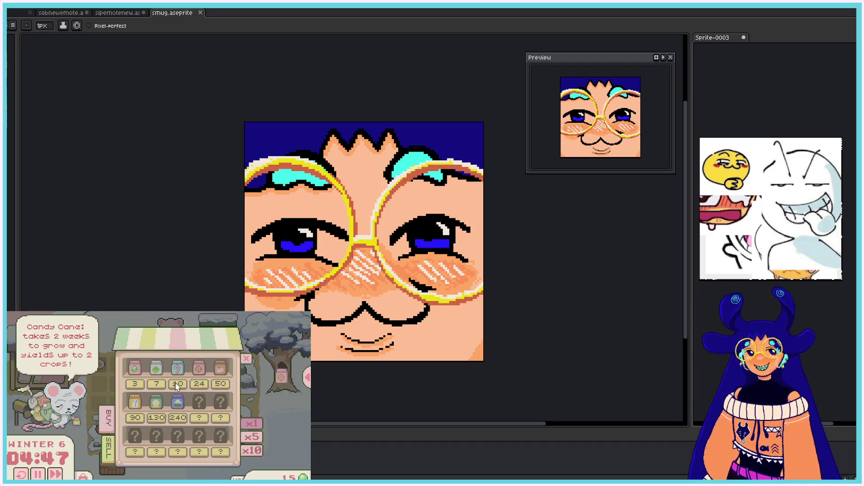
mouse_move(137, 389)
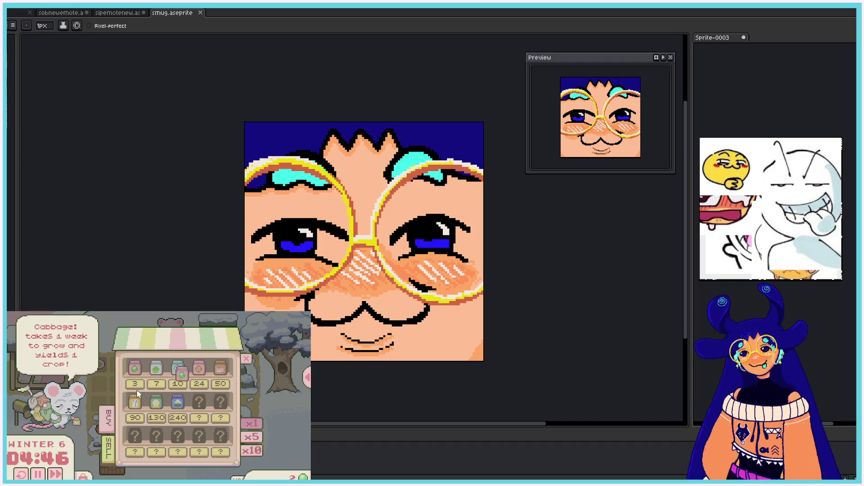
left_click(309, 383)
left_click(287, 444)
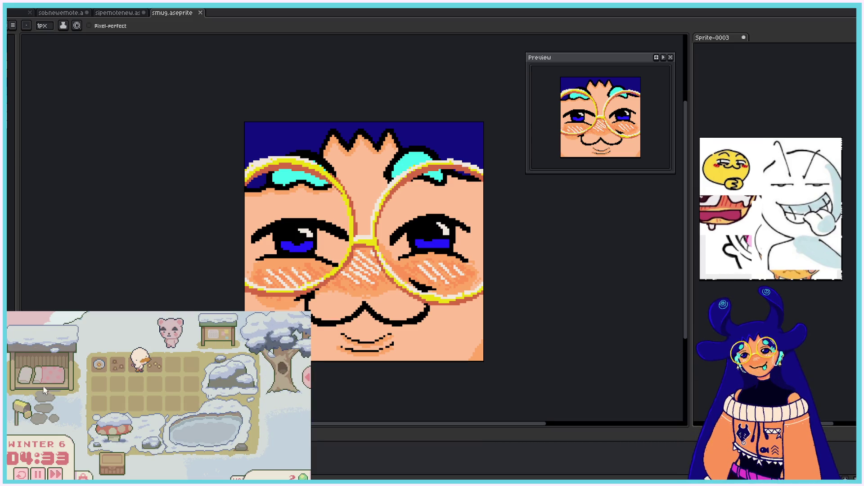
left_click(28, 415)
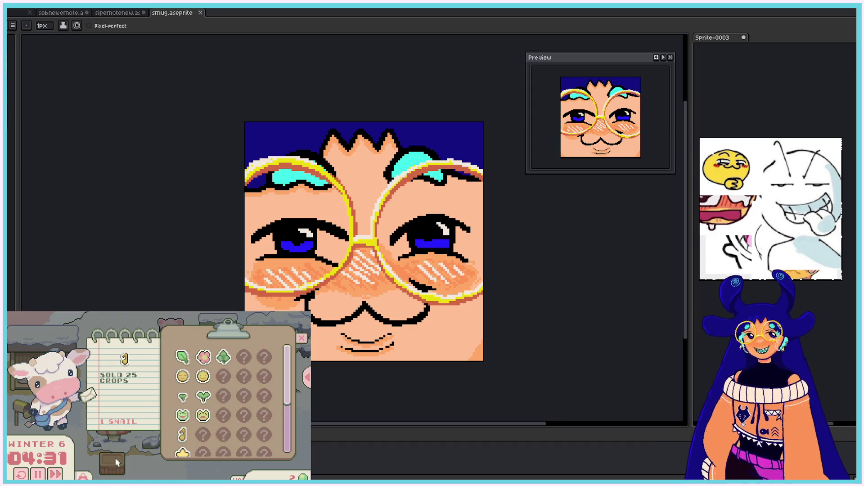
left_click(28, 415)
left_click(64, 376)
mouse_move(125, 369)
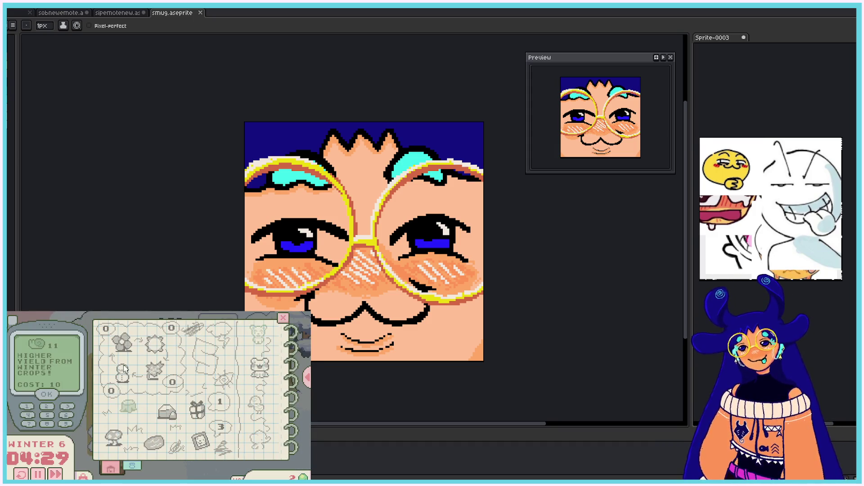
mouse_move(201, 437)
mouse_move(201, 415)
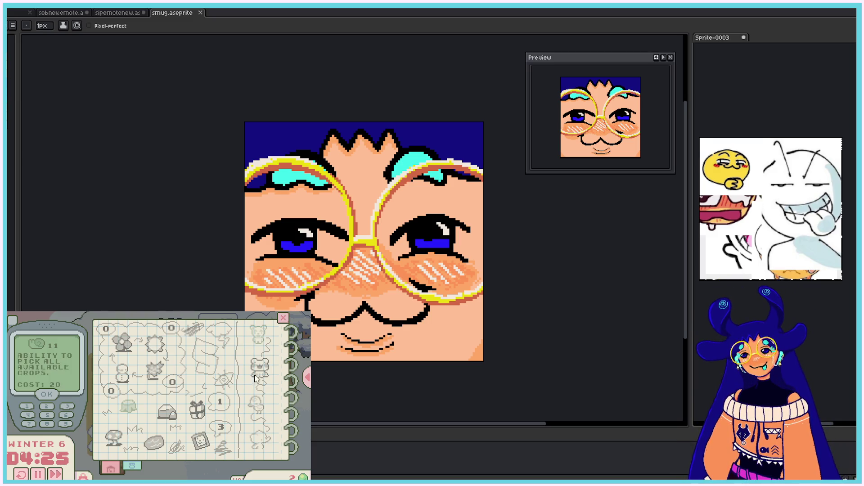
left_click(283, 319)
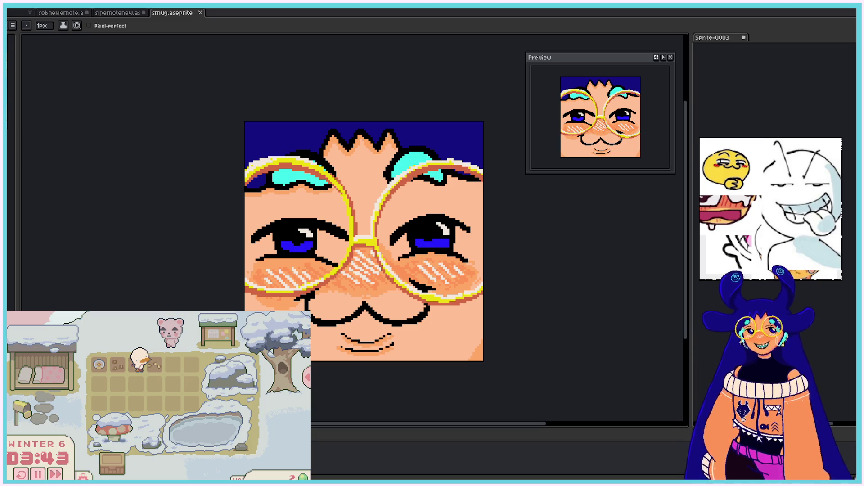
Step: Create a new 112 × 112 px transparent sprite, Sprite-0008
key("alt")
key("ctrl+n")
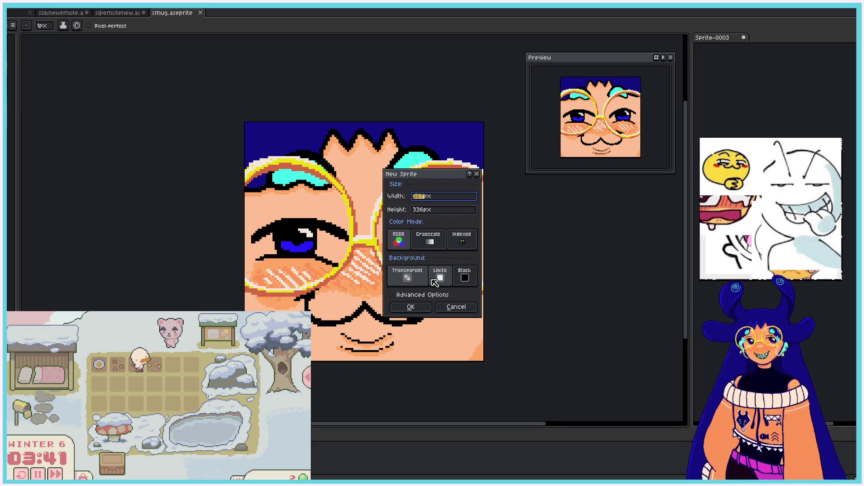
type("112")
key("Tab")
type("11")
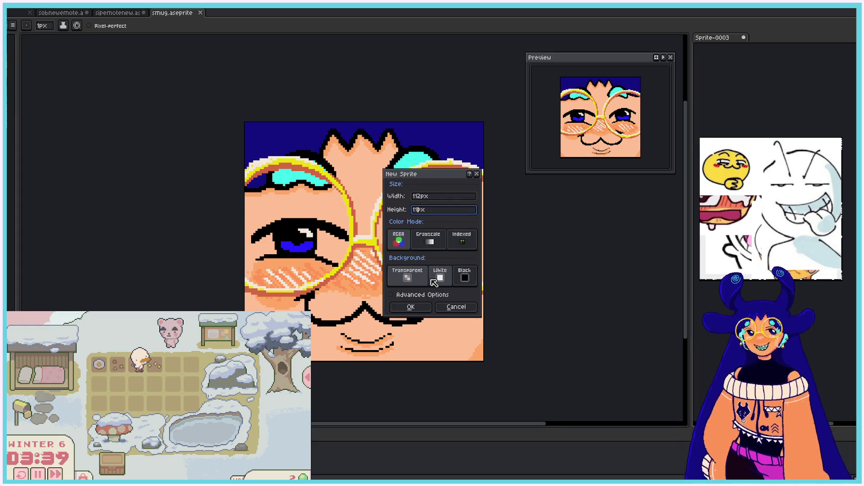
type("2")
left_click(411, 307)
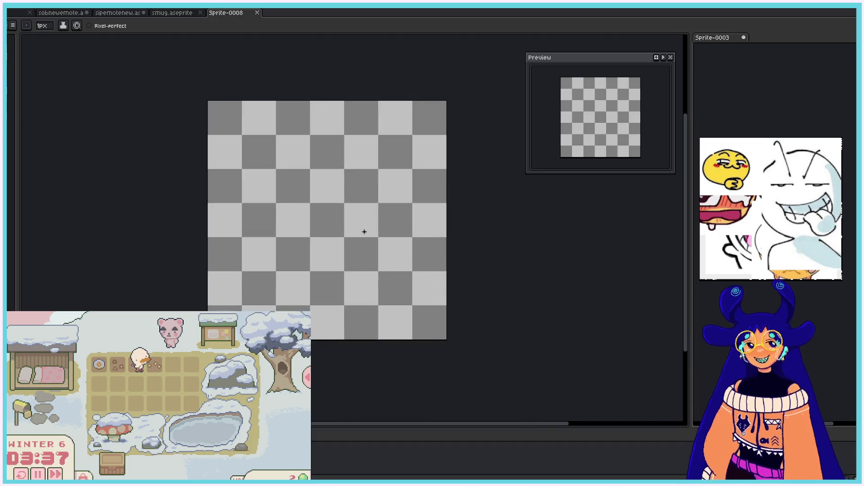
scroll(285, 208, "up", 1)
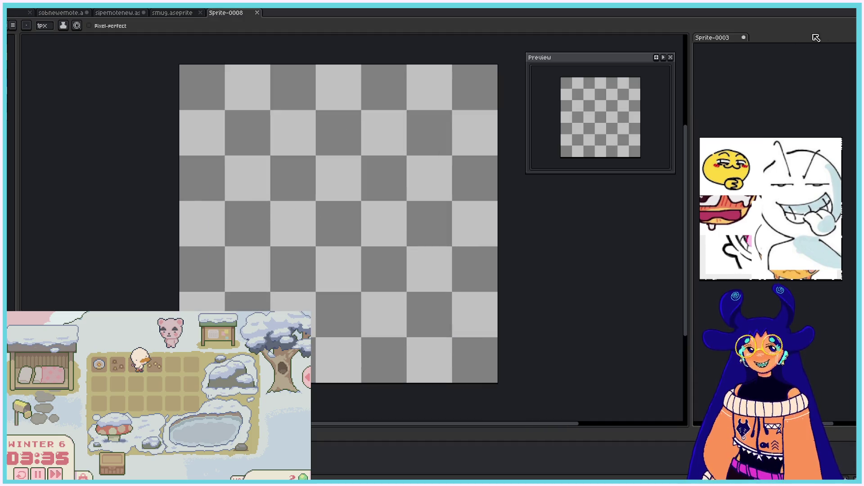
Step: Flood-fill the canvas pale lavender-blue and add a new empty layer above it
left_click(855, 118)
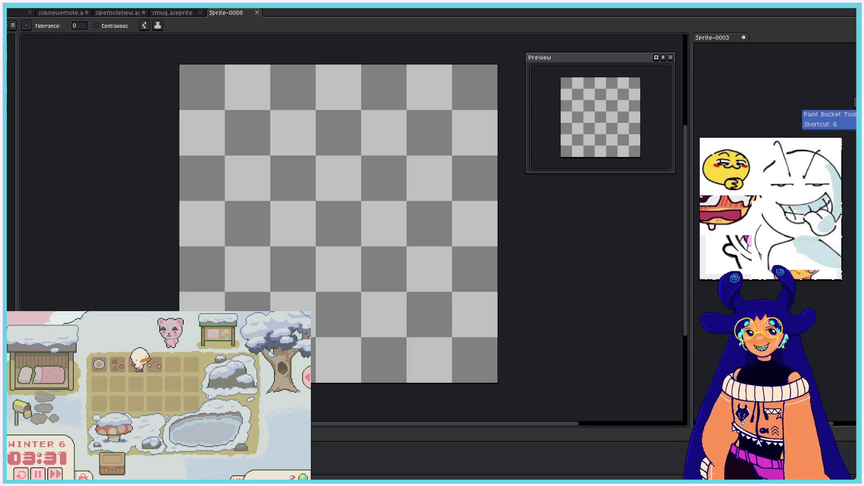
left_click(195, 142)
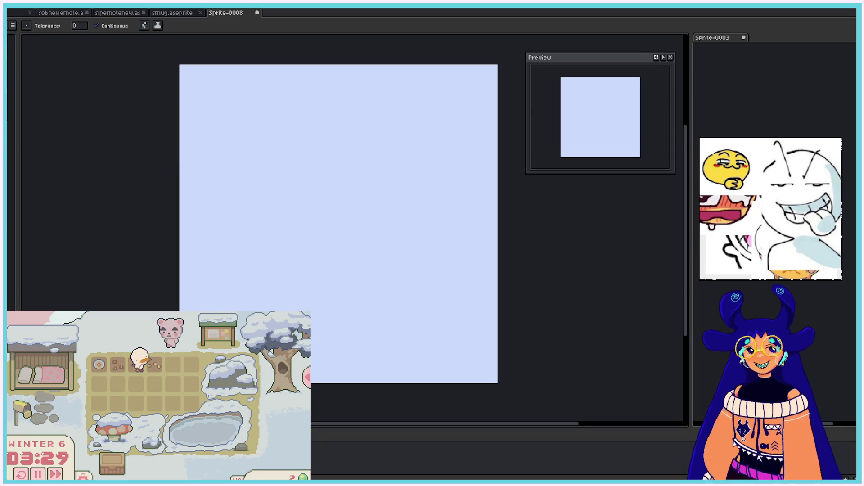
right_click(53, 10)
mouse_move(68, 48)
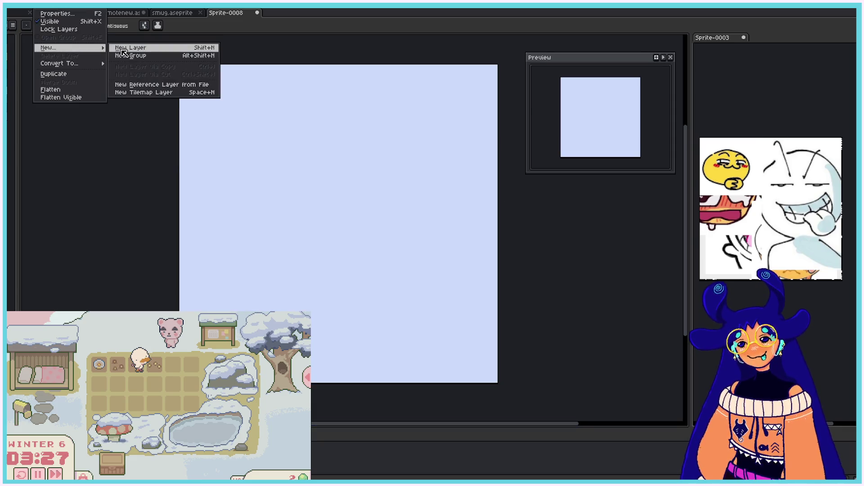
left_click(123, 52)
key("b")
scroll(110, 150, "down", 1)
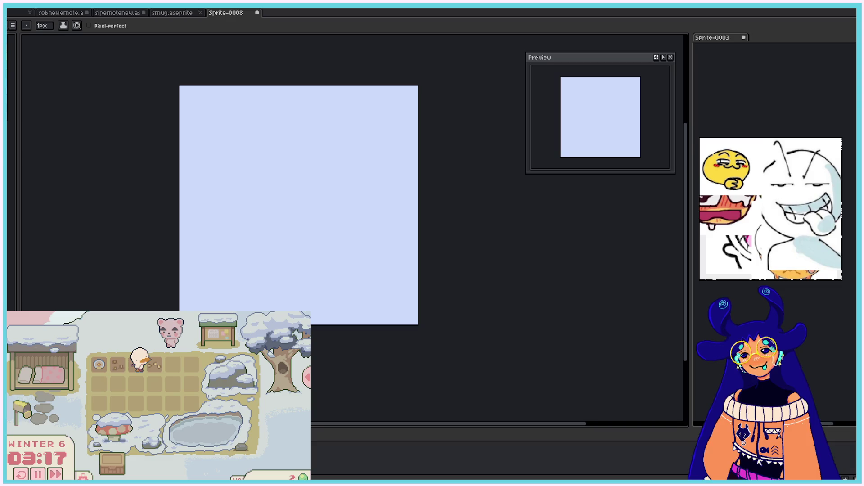
Step: Sketch the rounded two-lobed body outline in black with the 1px pencil, redrawing after an undo
left_click(43, 27)
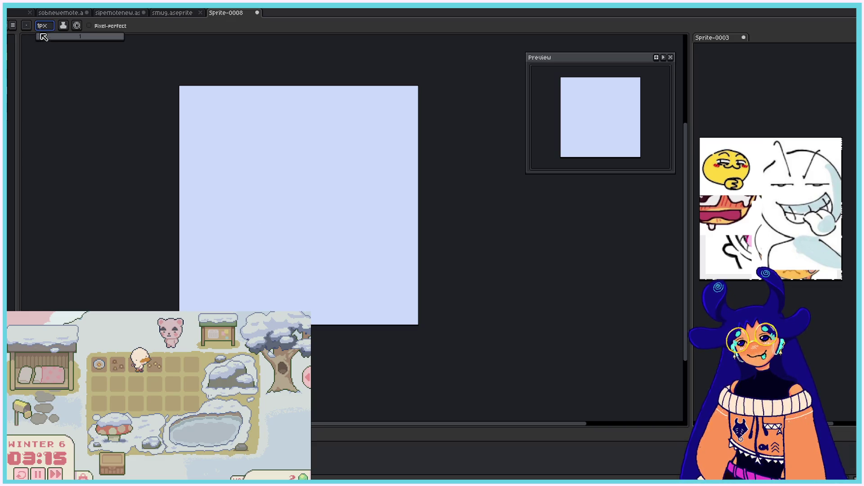
left_click_drag(237, 230, 264, 281)
mouse_move(252, 182)
left_mouse_down()
mouse_move(241, 252)
mouse_move(261, 265)
left_mouse_up()
mouse_move(249, 207)
left_mouse_down()
mouse_move(292, 167)
mouse_move(266, 288)
mouse_move(372, 234)
mouse_move(285, 180)
left_mouse_up()
mouse_move(306, 105)
left_mouse_down()
mouse_move(282, 108)
mouse_move(347, 148)
mouse_move(302, 107)
left_mouse_up()
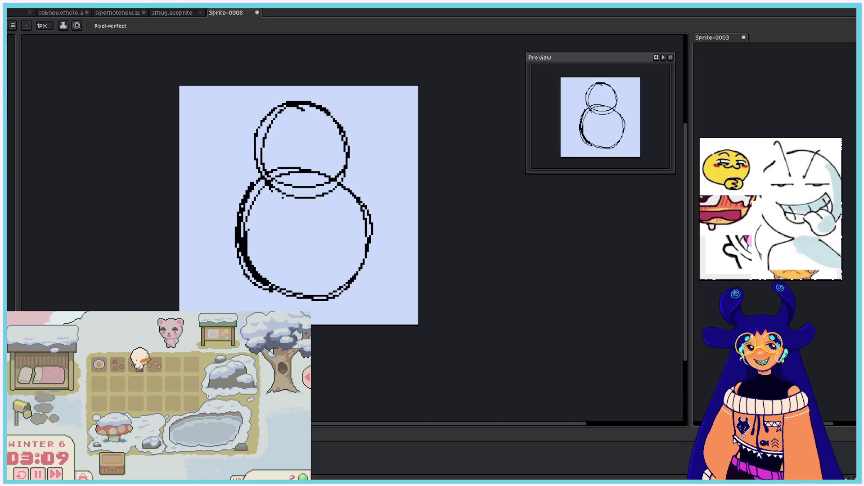
key("ctrl+z")
key("ctrl+z")
key("ctrl+z")
key("ctrl+z")
key("ctrl+z")
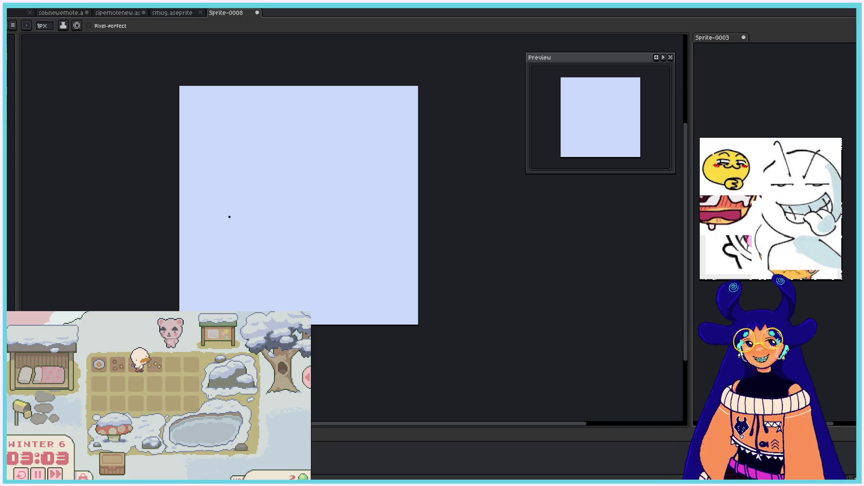
left_click_drag(245, 232, 289, 129)
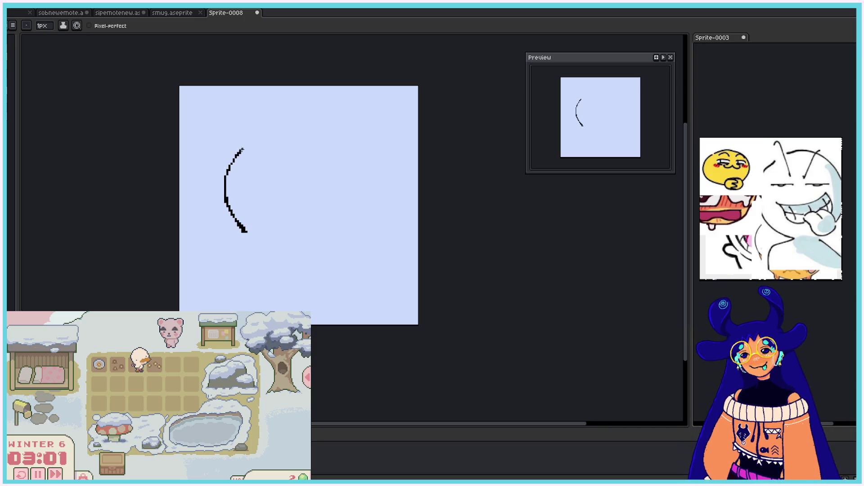
left_click_drag(238, 162, 344, 157)
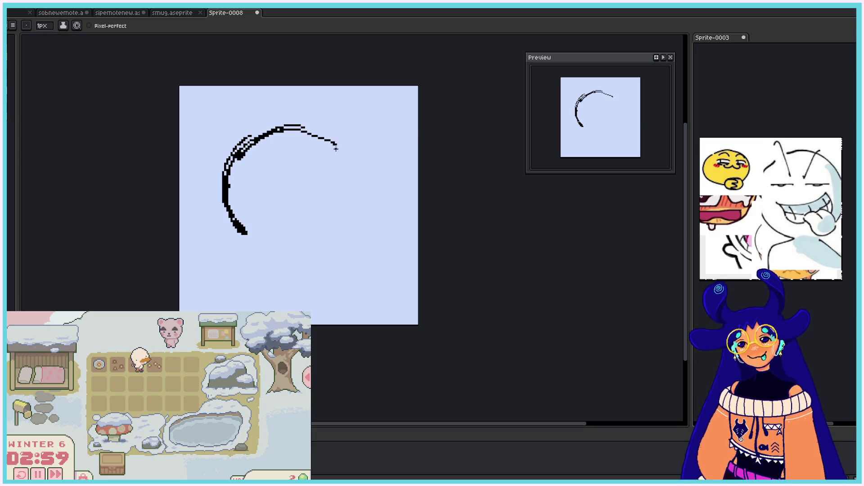
mouse_move(284, 127)
left_mouse_down()
mouse_move(362, 153)
mouse_move(372, 201)
left_mouse_up()
left_click_drag(344, 133, 366, 228)
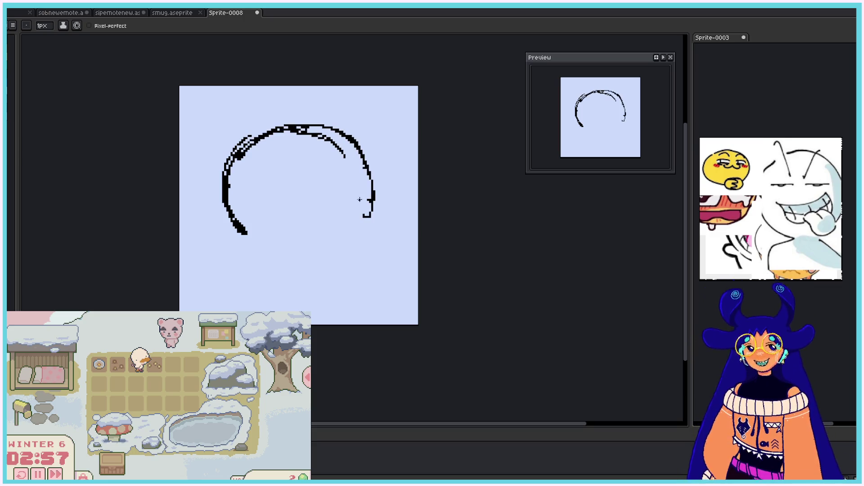
left_click_drag(245, 232, 316, 308)
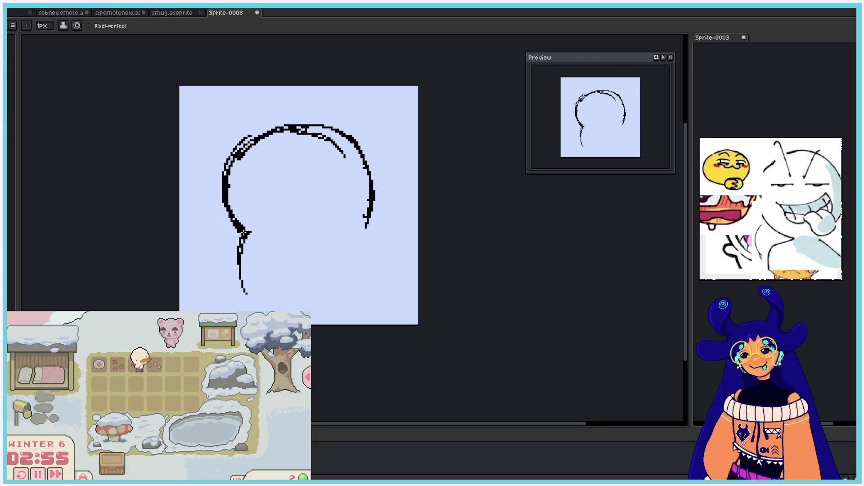
left_click_drag(261, 301, 345, 306)
left_click_drag(362, 223, 376, 281)
left_click_drag(369, 238, 331, 308)
left_click_drag(375, 280, 340, 310)
Step: Nudge the outline up slightly and draw the two ears with inner lines
key("v")
left_click_drag(360, 187, 359, 176)
key("b")
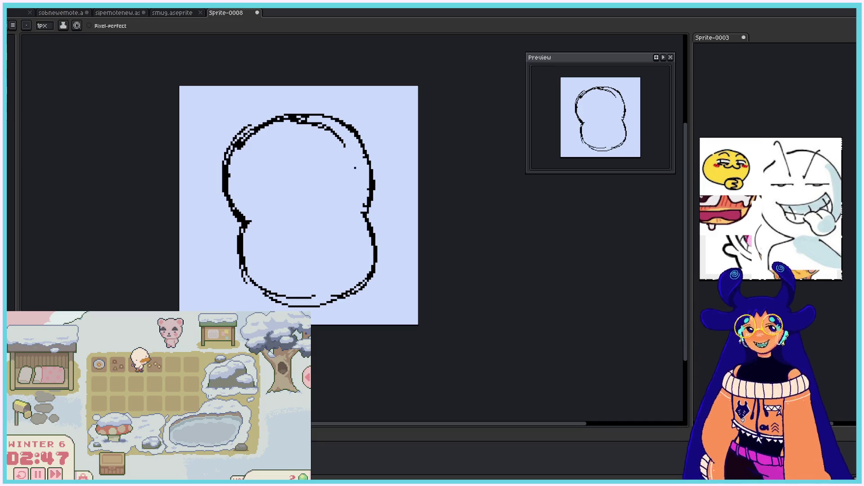
left_click_drag(235, 133, 251, 132)
left_click_drag(323, 104, 360, 125)
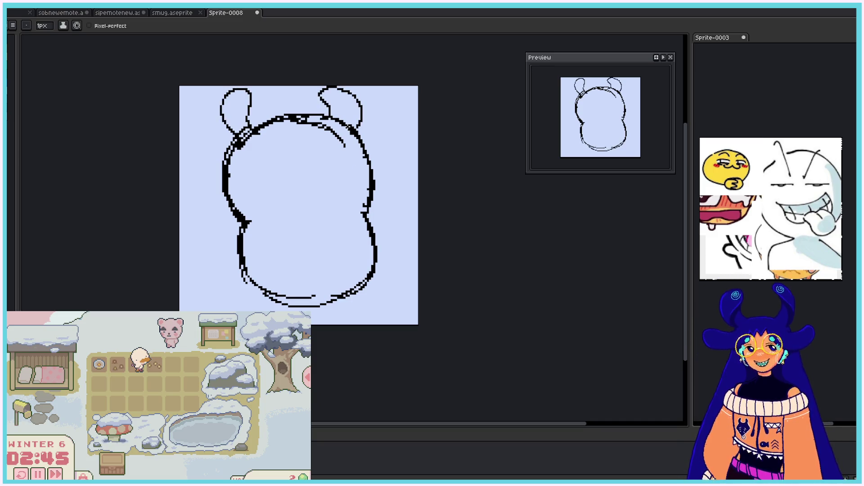
left_click_drag(331, 98, 356, 118)
left_click_drag(233, 103, 248, 131)
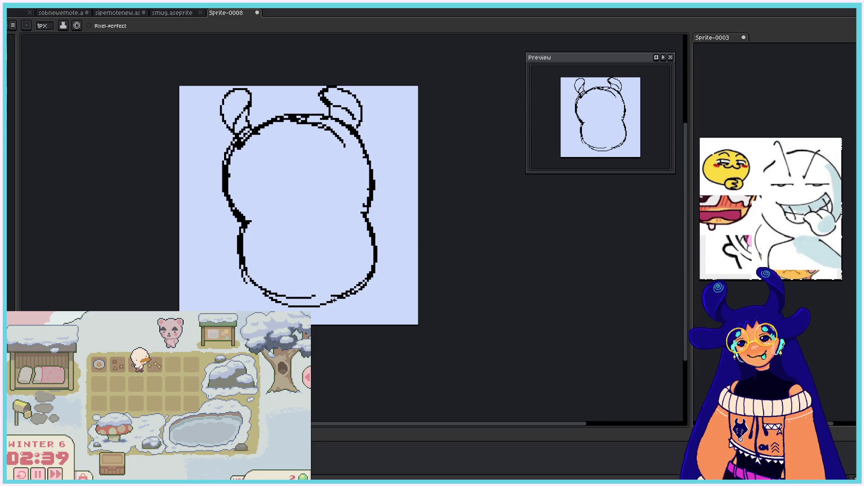
Step: Add the small feet, then try arm and belly strokes, undoing and erasing the unwanted ones
left_click_drag(338, 312, 355, 295)
left_click_drag(281, 311, 278, 302)
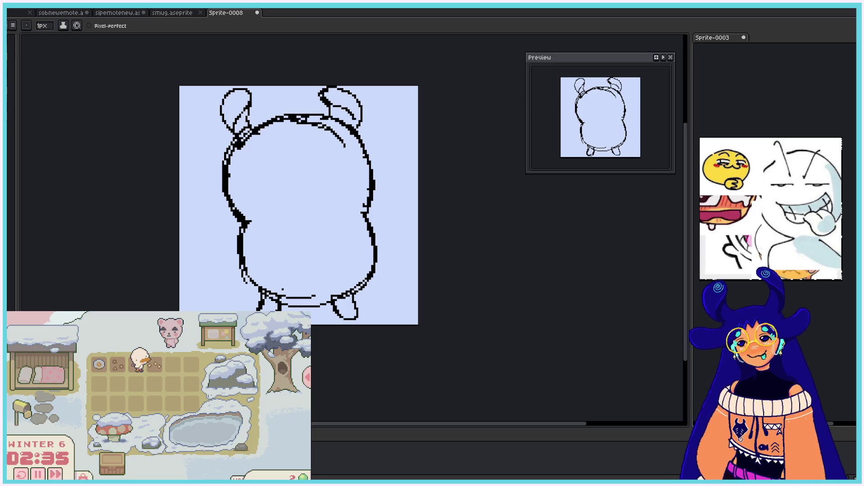
left_click_drag(250, 225, 249, 253)
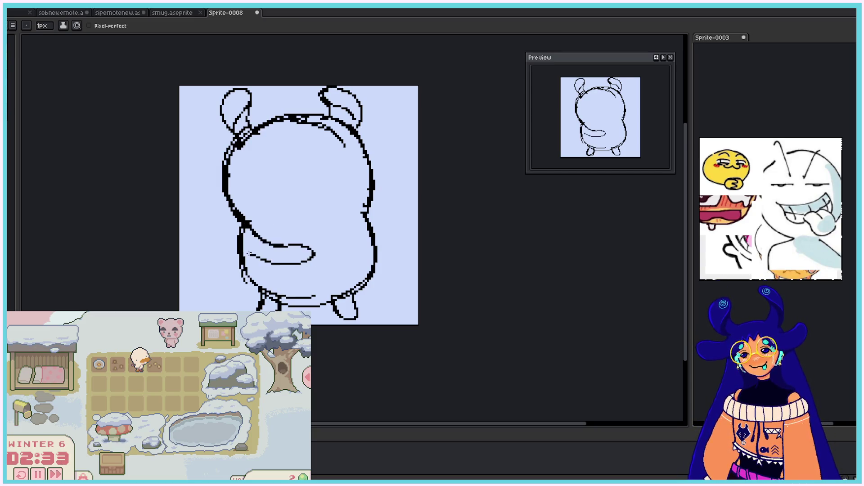
key("ctrl+z")
mouse_move(248, 224)
left_mouse_down()
mouse_move(275, 233)
mouse_move(239, 228)
left_mouse_up()
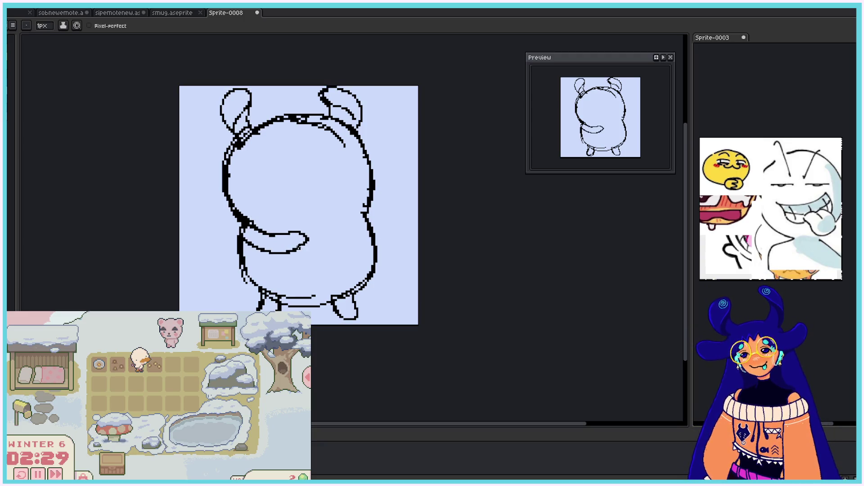
mouse_move(334, 244)
left_mouse_down()
mouse_move(301, 267)
mouse_move(281, 262)
left_mouse_up()
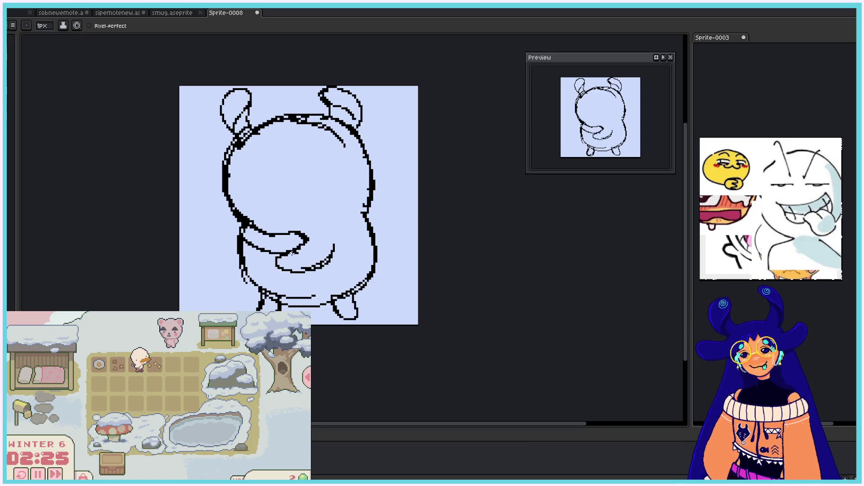
left_click_drag(337, 243, 286, 266)
left_click_drag(318, 238, 297, 257)
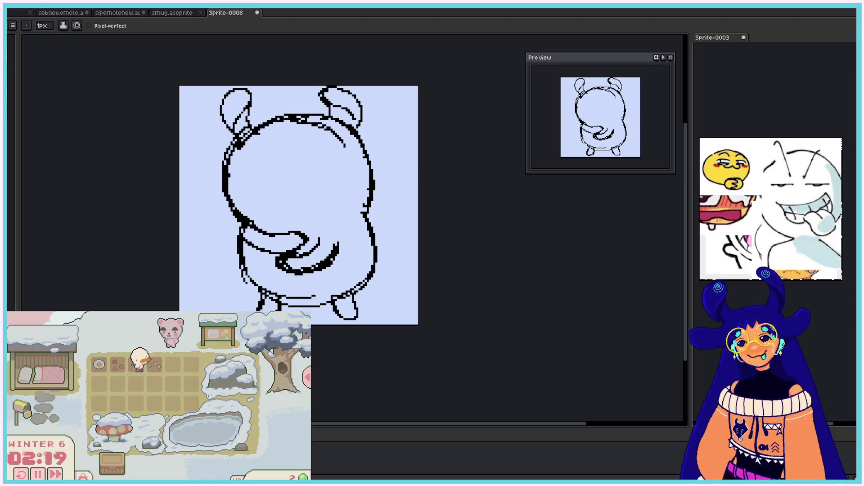
key("e")
left_click_drag(337, 245, 325, 265)
mouse_move(307, 225)
left_mouse_down()
mouse_move(267, 229)
mouse_move(248, 247)
mouse_move(291, 270)
left_mouse_up()
key("b")
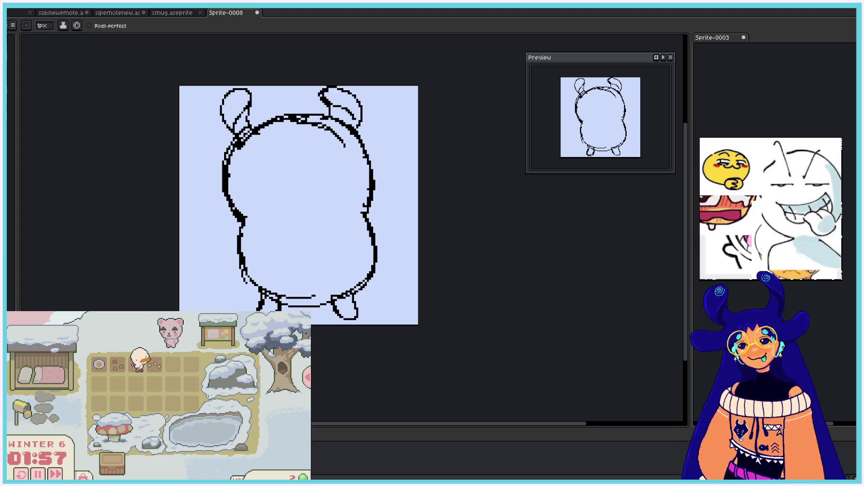
Step: Draw crossing centre guidelines on the face and two large black eyes
left_click_drag(283, 118, 297, 213)
left_click_drag(245, 221, 354, 216)
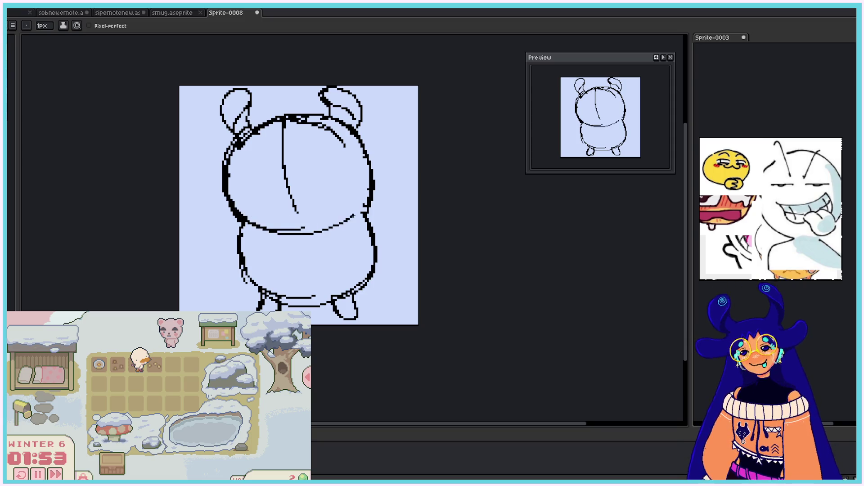
left_click_drag(296, 212, 307, 234)
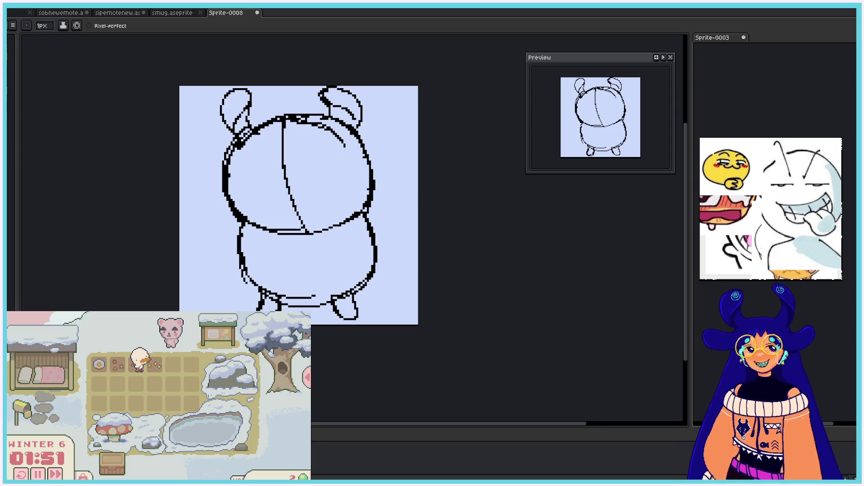
mouse_move(318, 168)
left_mouse_down()
mouse_move(315, 179)
mouse_move(334, 174)
left_mouse_up()
mouse_move(258, 185)
left_mouse_down()
mouse_move(260, 193)
mouse_move(270, 188)
left_mouse_up()
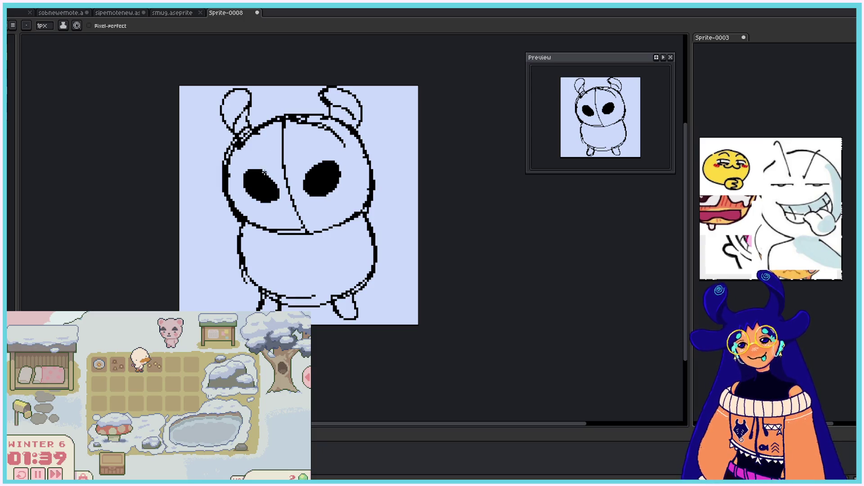
Step: Add a left horn and brow, then long hair lines down both sides
mouse_move(256, 160)
left_mouse_down()
mouse_move(228, 169)
mouse_move(223, 160)
mouse_move(271, 158)
mouse_move(300, 145)
mouse_move(366, 158)
mouse_move(371, 128)
mouse_move(341, 125)
left_mouse_up()
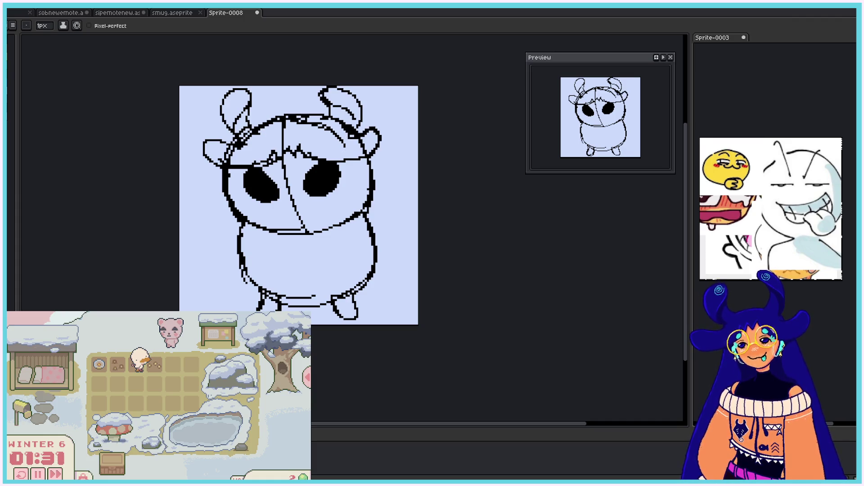
left_click_drag(369, 154, 386, 240)
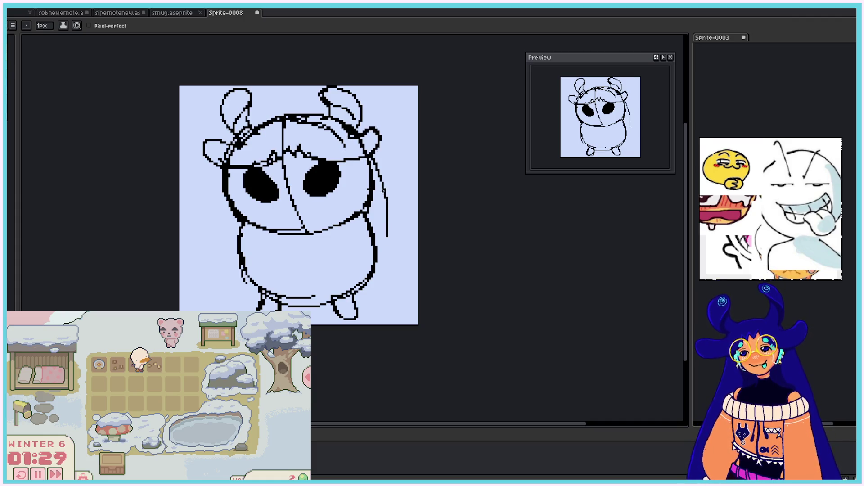
key("ctrl+z")
mouse_move(373, 157)
left_mouse_down()
mouse_move(404, 296)
mouse_move(368, 314)
left_mouse_up()
left_click_drag(225, 165, 213, 310)
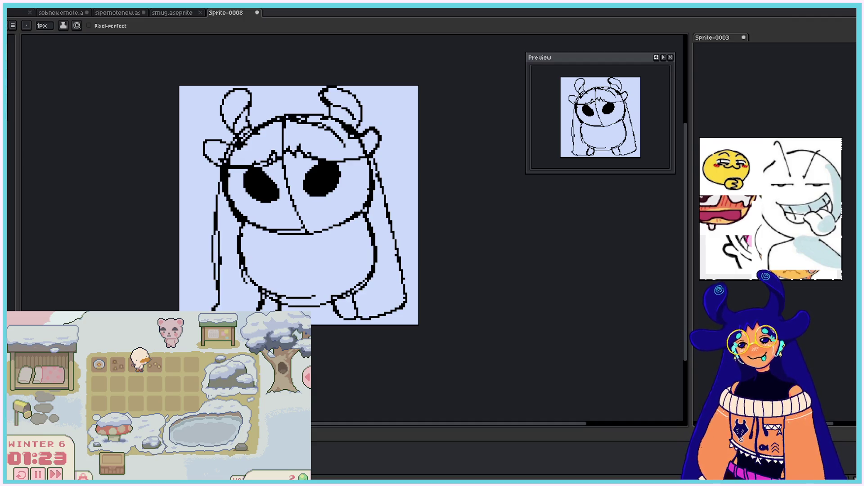
Step: Replace the long side hair lines with shorter hair strokes down both sides of the face
key("v")
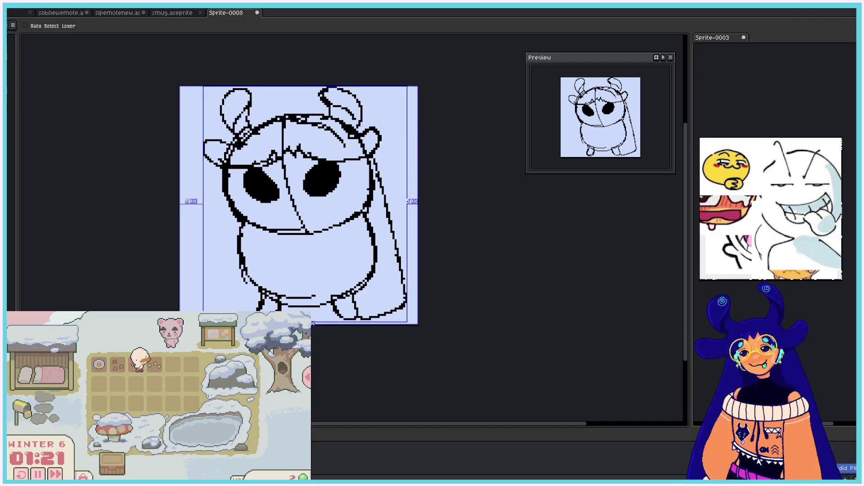
key("ctrl+z")
key("ctrl+z")
key("ctrl+z")
key("ctrl+z")
key("b")
left_click_drag(224, 167, 220, 252)
key("v")
key("ctrl+z")
key("b")
left_click_drag(224, 164, 227, 239)
left_click_drag(380, 170, 386, 210)
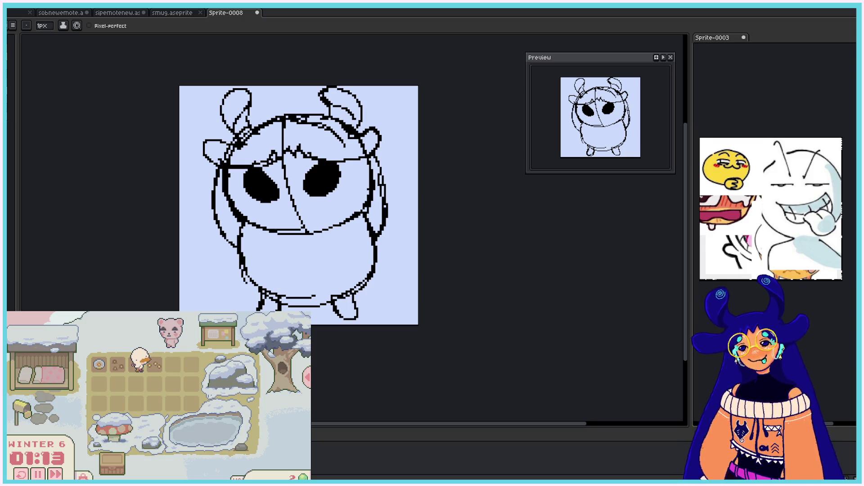
Step: Draw a smile curve under the eyes and round glasses rims around both eyes
left_click_drag(278, 213, 308, 207)
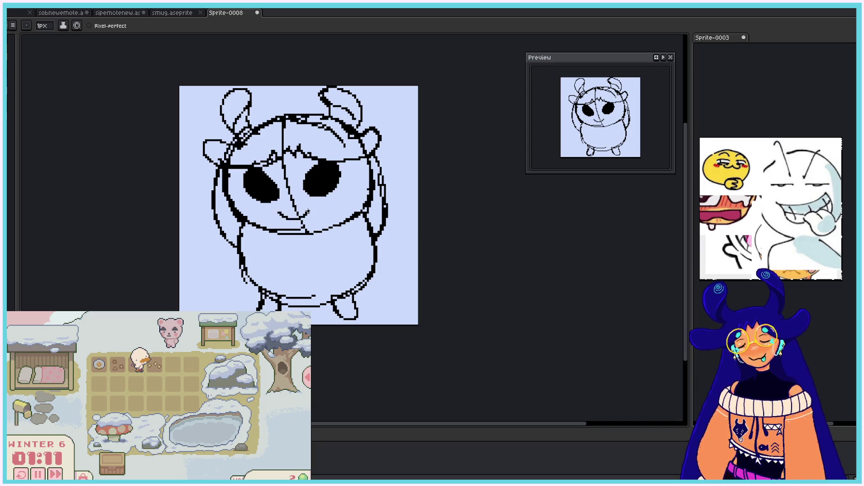
left_click(300, 198)
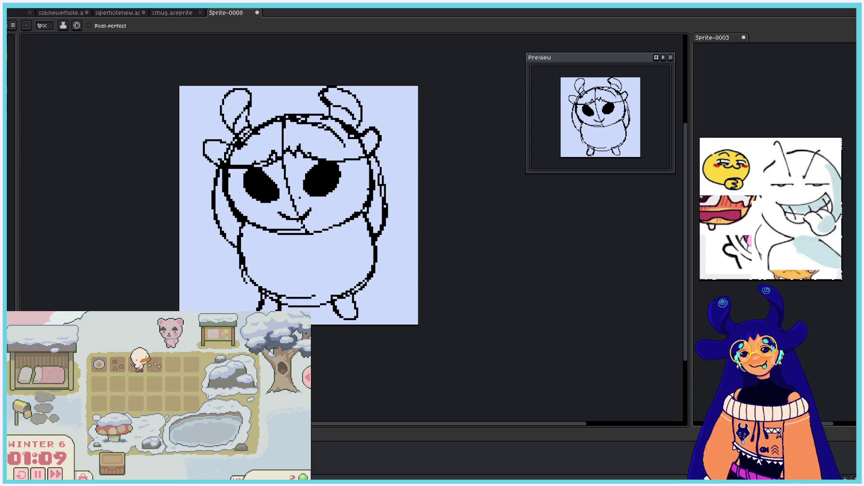
left_click_drag(298, 157, 350, 194)
mouse_move(243, 155)
left_mouse_down()
mouse_move(275, 198)
mouse_move(285, 198)
mouse_move(273, 151)
left_mouse_up()
key("ctrl+z")
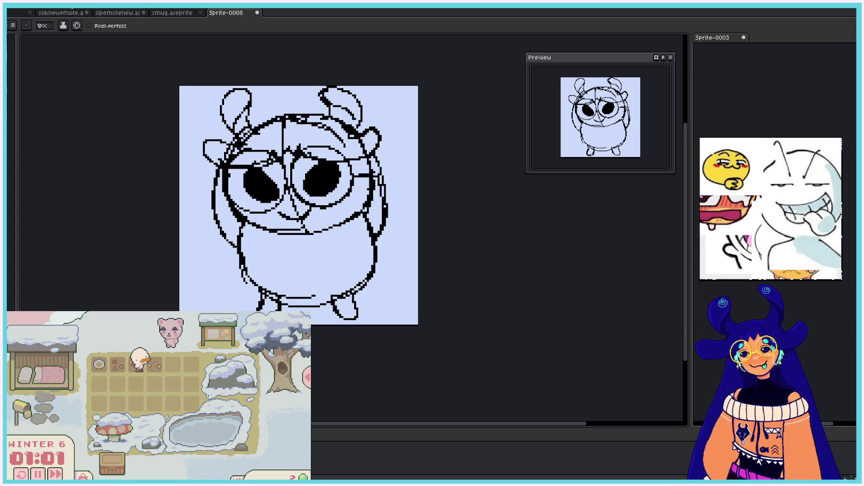
key("alt+r")
key("Down")
key("Down")
key("Return")
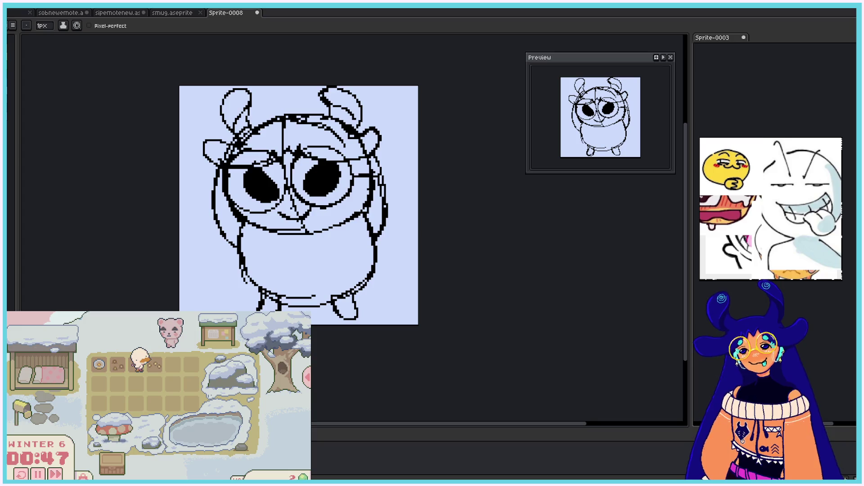
Step: Add a short stroke beside the mouth and toggle the onion skin display
key("e")
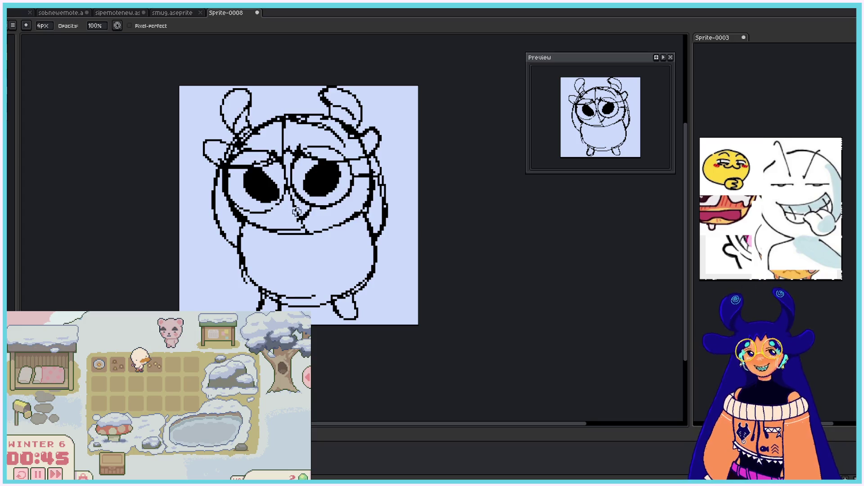
key("b")
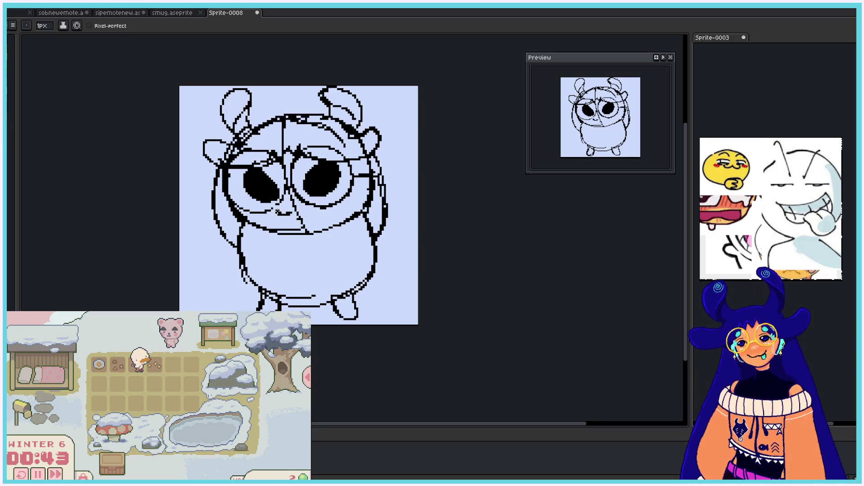
left_click_drag(272, 212, 312, 213)
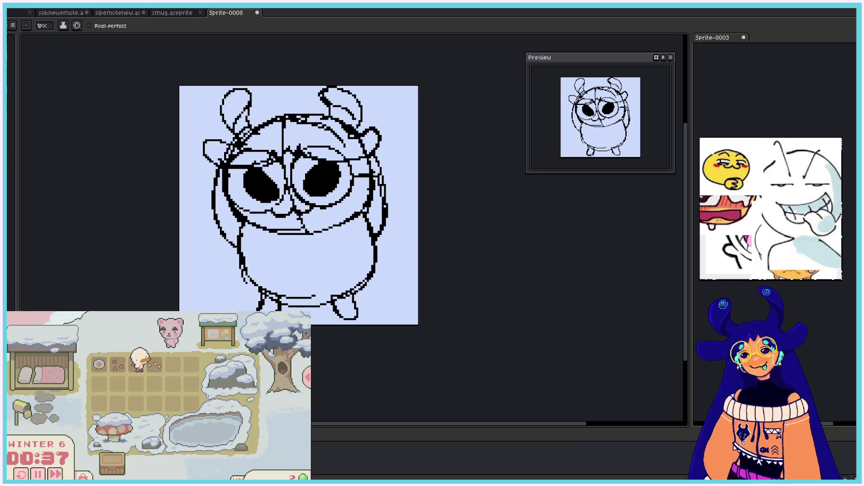
key("alt+v")
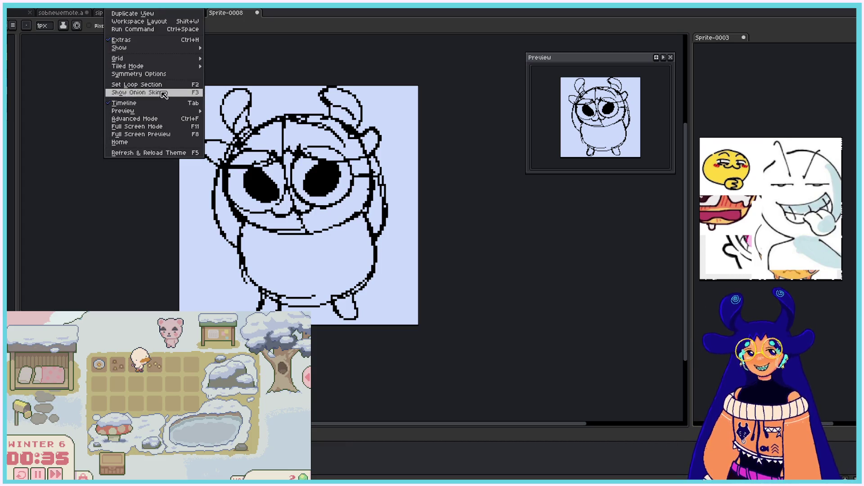
left_click(163, 94)
Step: Hide the light-blue background, then erase and redraw the lower-left body outline and right cheek
key("e")
left_click_drag(366, 221, 374, 275)
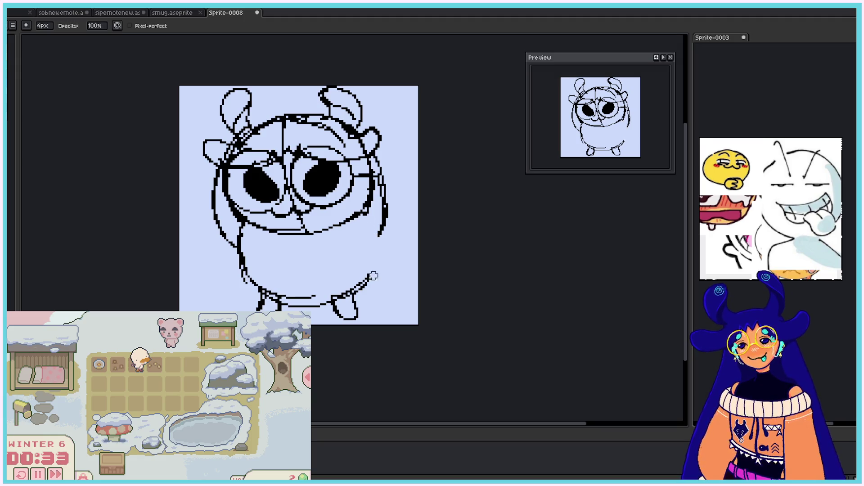
left_click(27, 455)
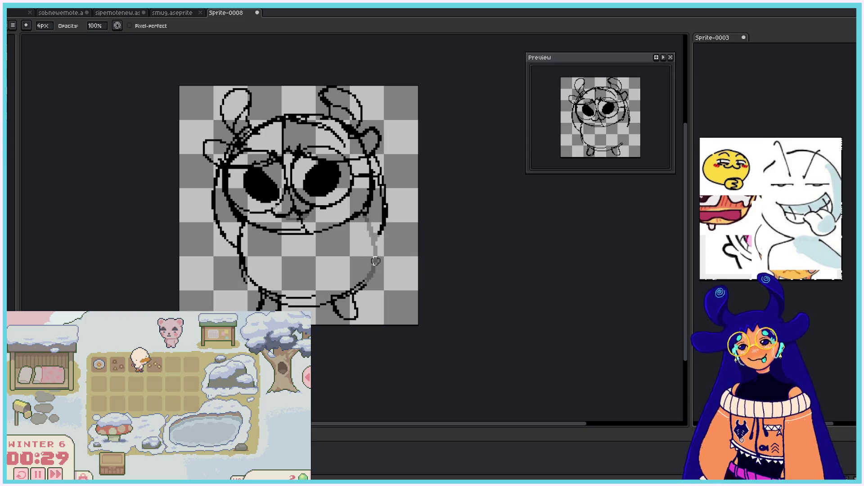
mouse_move(238, 225)
left_mouse_down()
mouse_move(245, 278)
mouse_move(318, 303)
left_mouse_up()
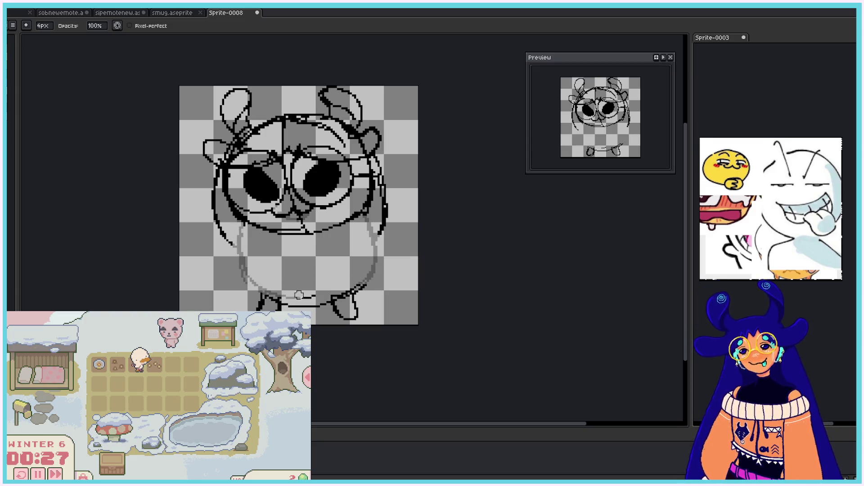
key("b")
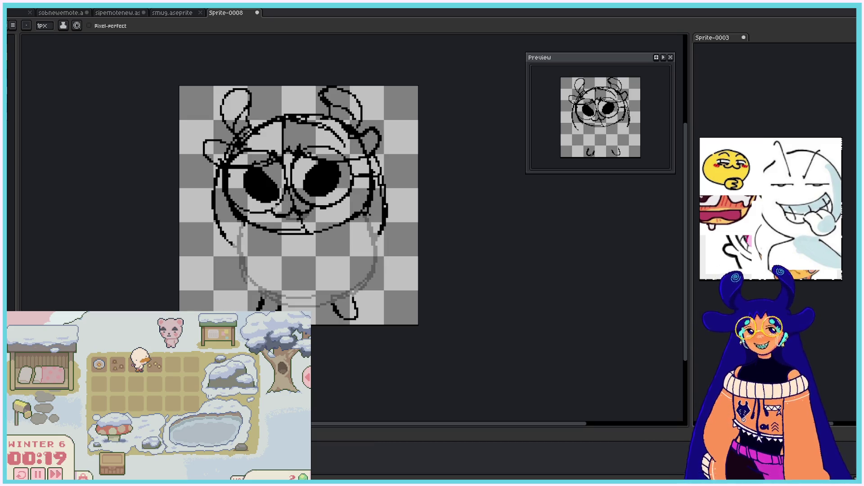
mouse_move(376, 234)
left_mouse_down()
mouse_move(368, 223)
mouse_move(386, 249)
mouse_move(384, 273)
mouse_move(355, 293)
left_mouse_up()
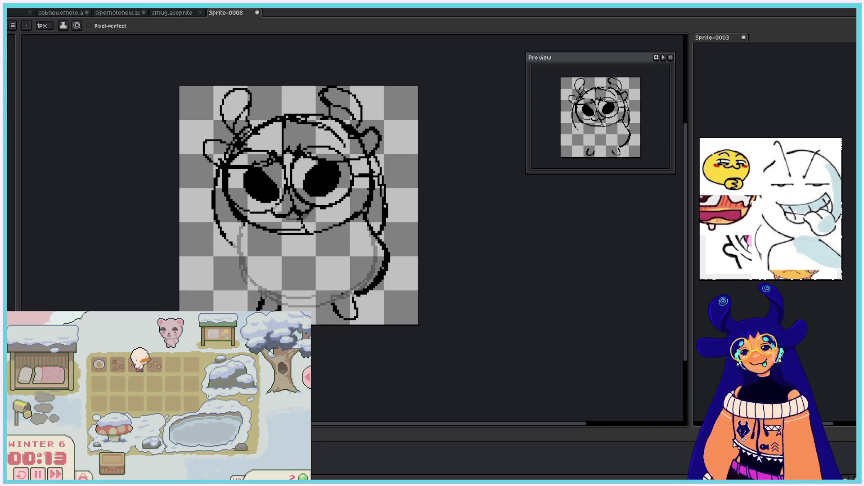
mouse_move(241, 229)
left_mouse_down()
mouse_move(253, 283)
mouse_move(291, 303)
mouse_move(335, 298)
left_mouse_up()
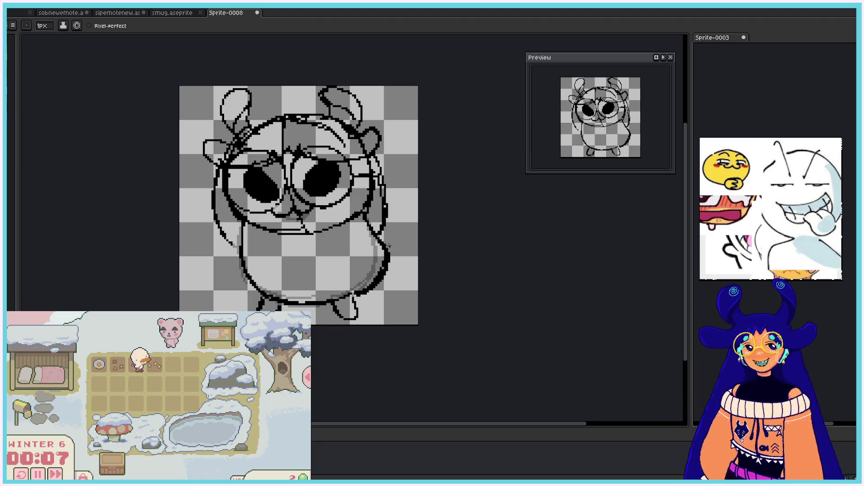
Step: Erase the thick lower-right body outline and redraw it as a cleaner curve
key("e")
left_click_drag(387, 252, 364, 290)
key("b")
mouse_move(376, 234)
left_mouse_down()
mouse_move(382, 274)
mouse_move(361, 295)
left_mouse_up()
key("e")
mouse_move(387, 255)
left_mouse_down()
mouse_move(379, 232)
mouse_move(386, 255)
left_mouse_up()
key("b")
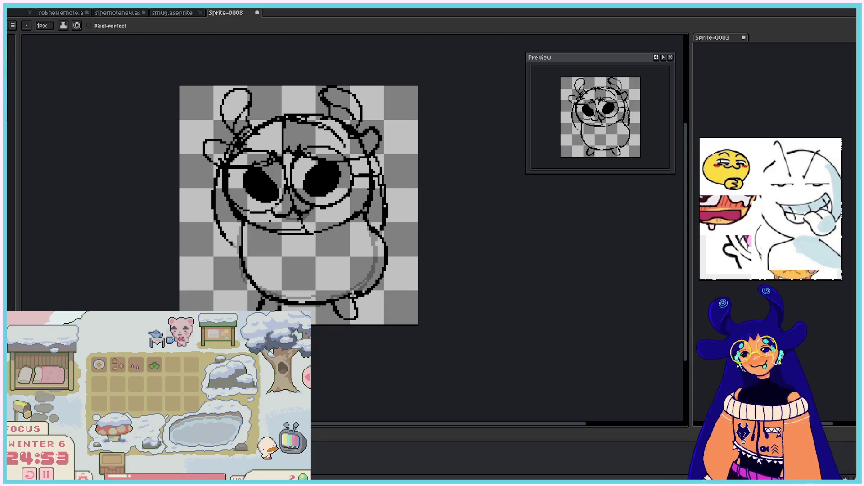
key("alt+r")
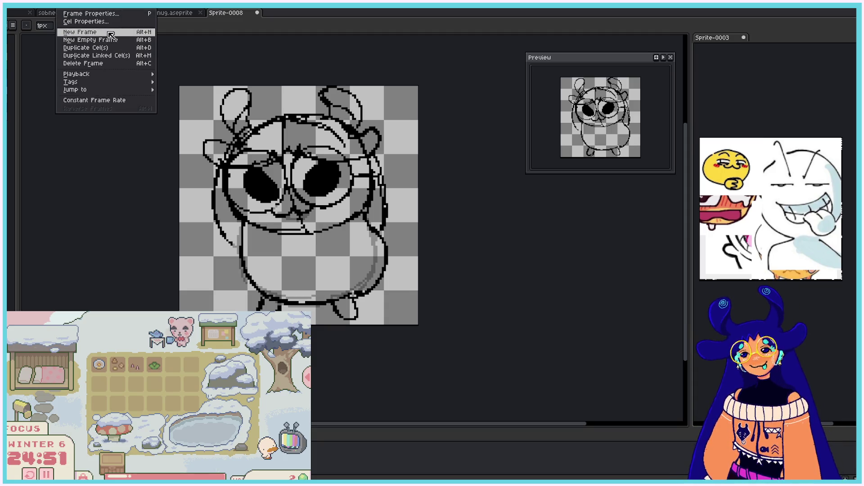
Step: Add a new frame and redraw the right and left body outlines on it
left_click(108, 32)
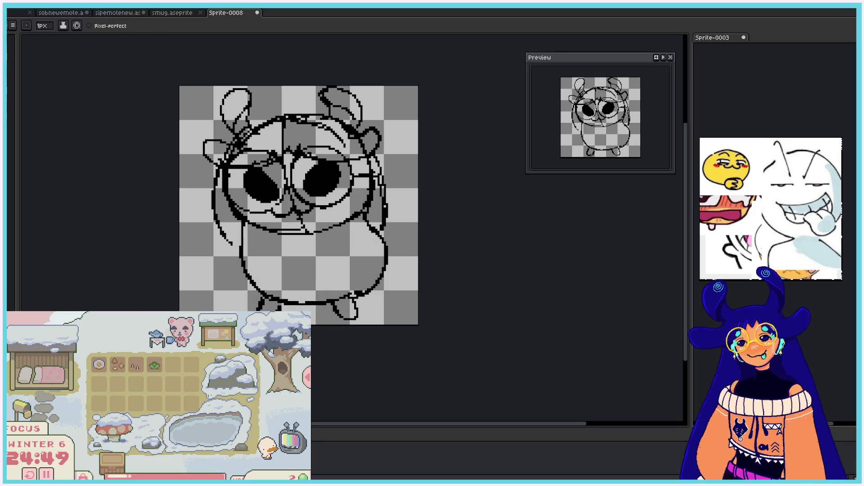
key("e")
left_click_drag(367, 224, 358, 295)
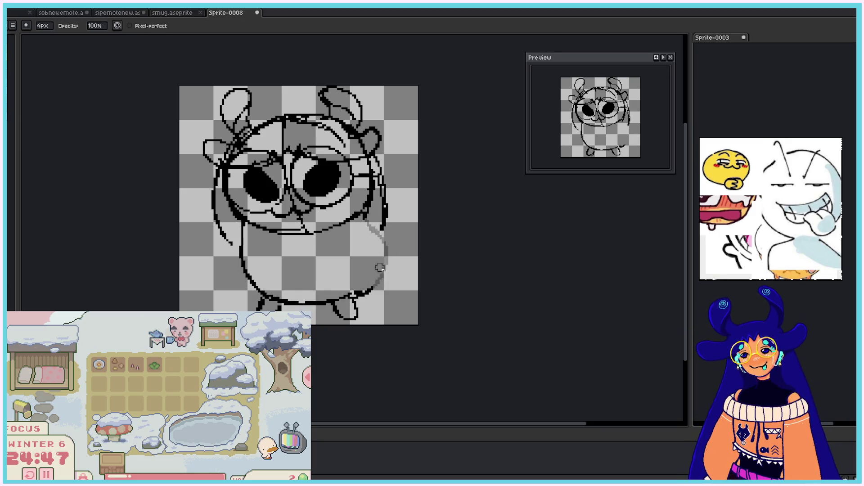
key("b")
left_click_drag(365, 225, 345, 296)
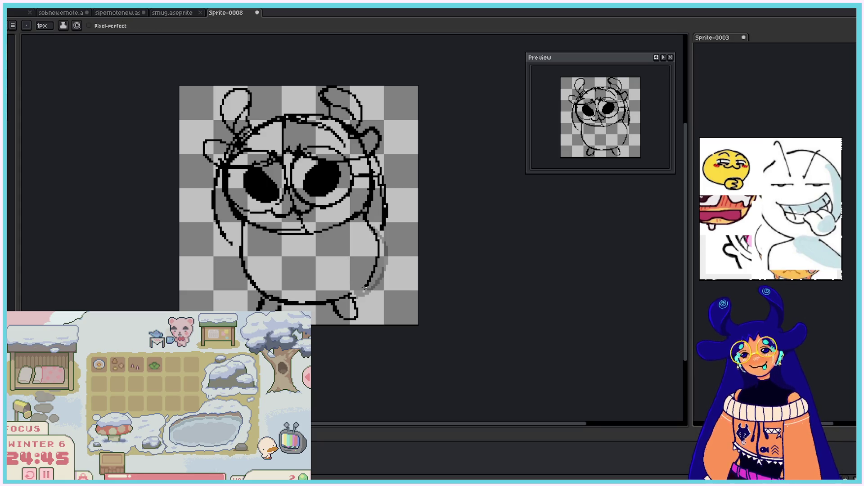
key("e")
mouse_move(243, 222)
left_mouse_down()
mouse_move(245, 273)
mouse_move(259, 292)
left_mouse_up()
key("b")
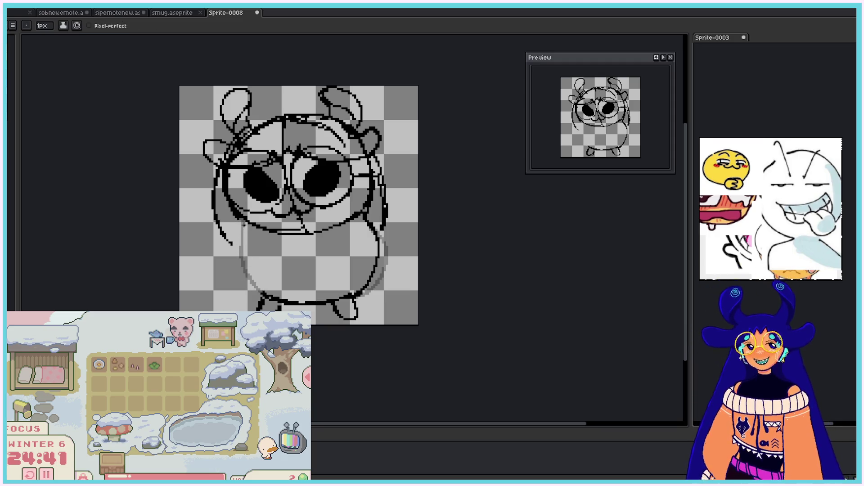
mouse_move(243, 223)
left_mouse_down()
mouse_move(239, 284)
mouse_move(260, 299)
left_mouse_up()
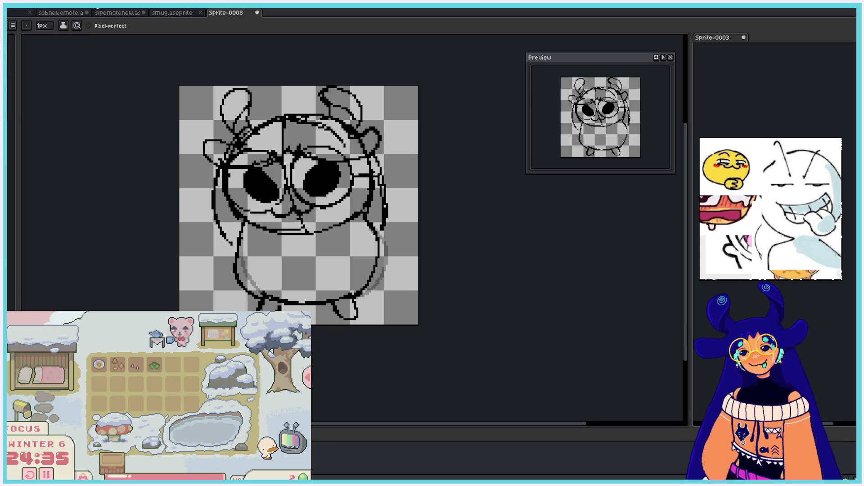
Step: Add another frame, erase the right body outline and redraw its lower-right curve
left_click(87, 36)
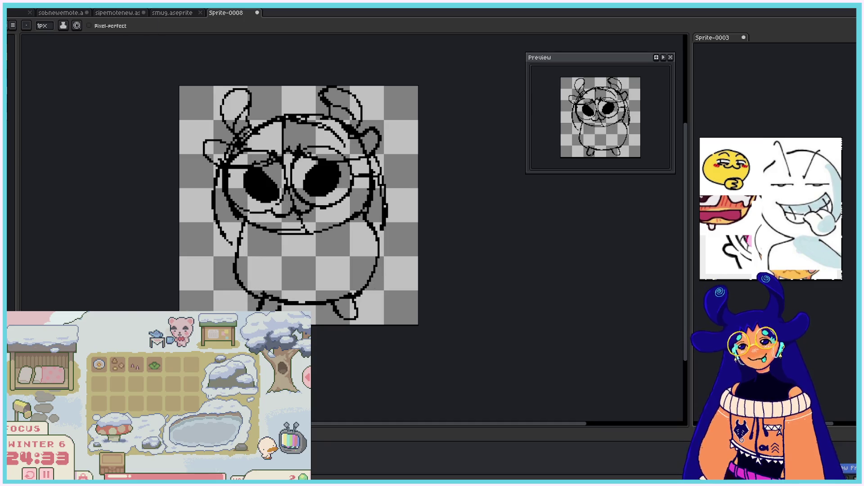
key("e")
left_click_drag(365, 217, 370, 284)
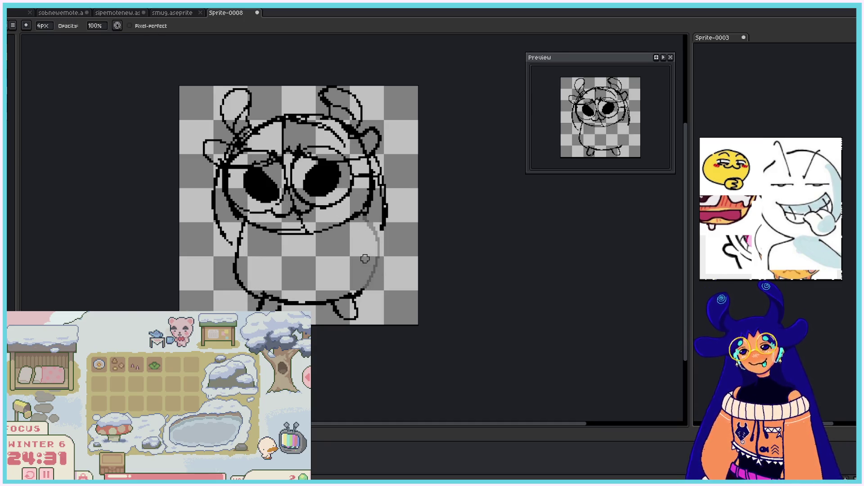
key("b")
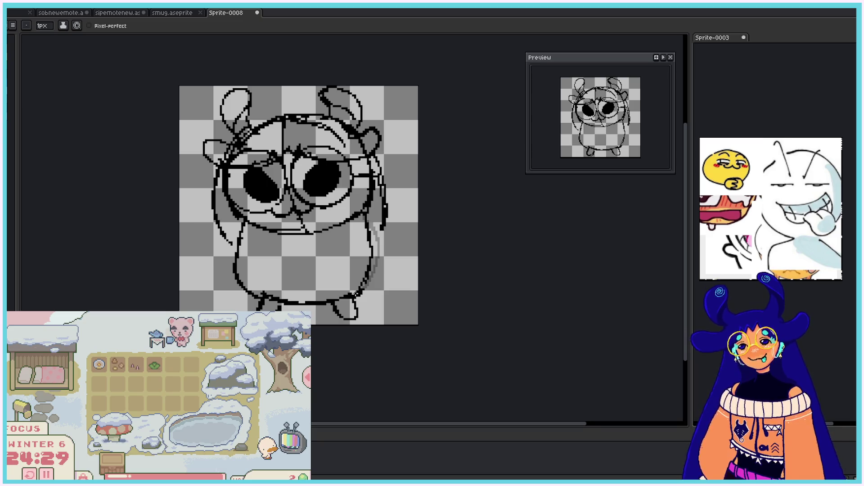
key("v")
key("b")
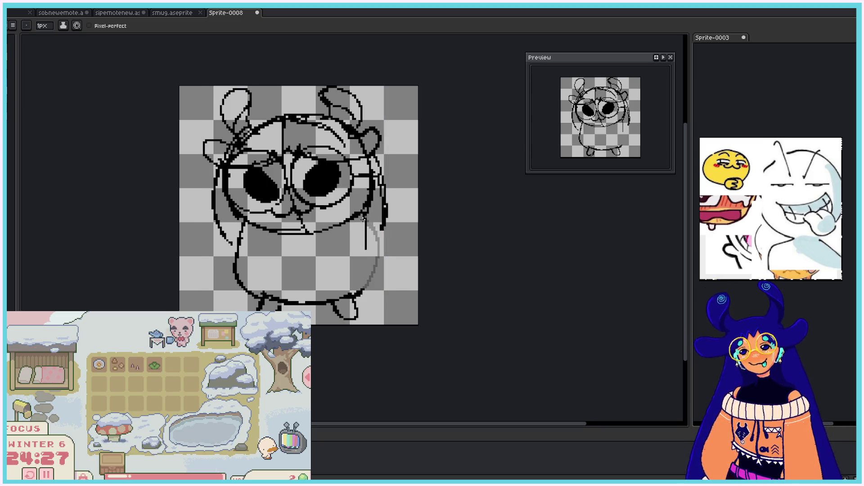
left_click_drag(366, 273, 351, 295)
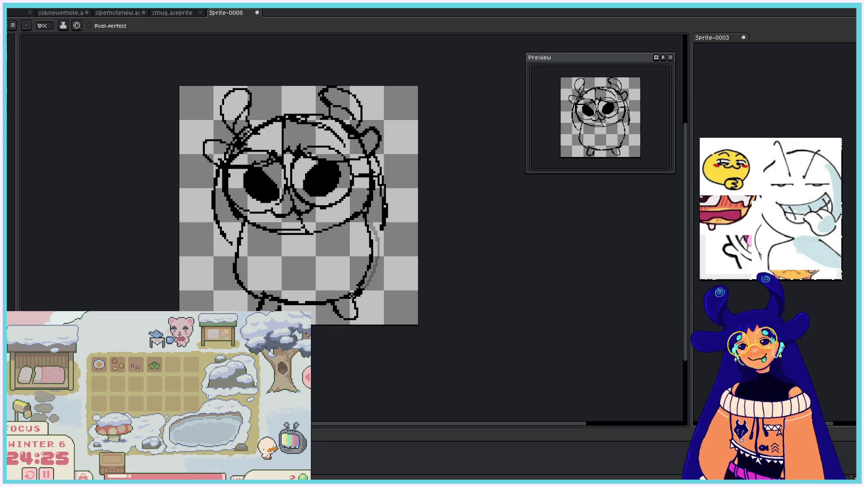
mouse_move(370, 242)
left_mouse_down()
mouse_move(367, 271)
mouse_move(348, 292)
left_mouse_up()
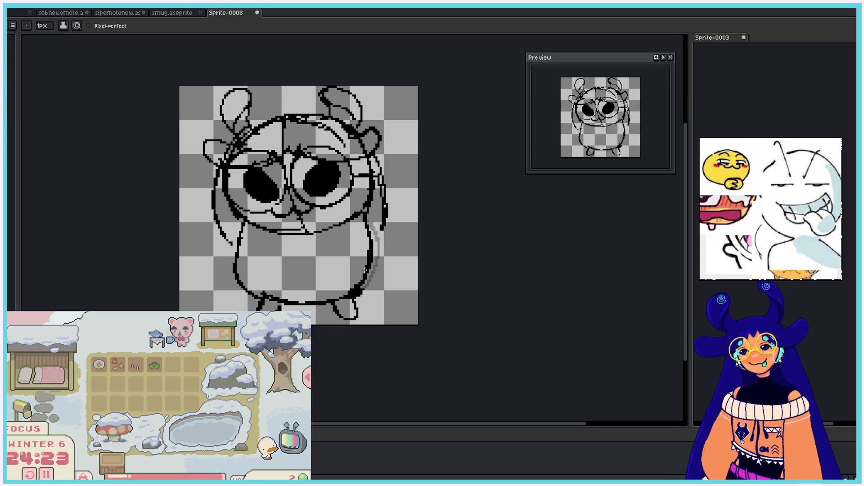
key("ctrl+z")
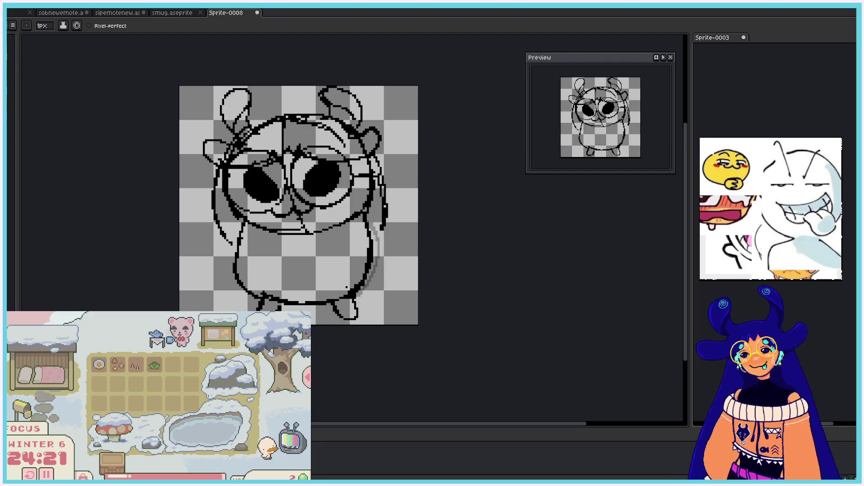
key("ctrl+z")
key("ctrl+z")
key("ctrl+z")
key("ctrl+z")
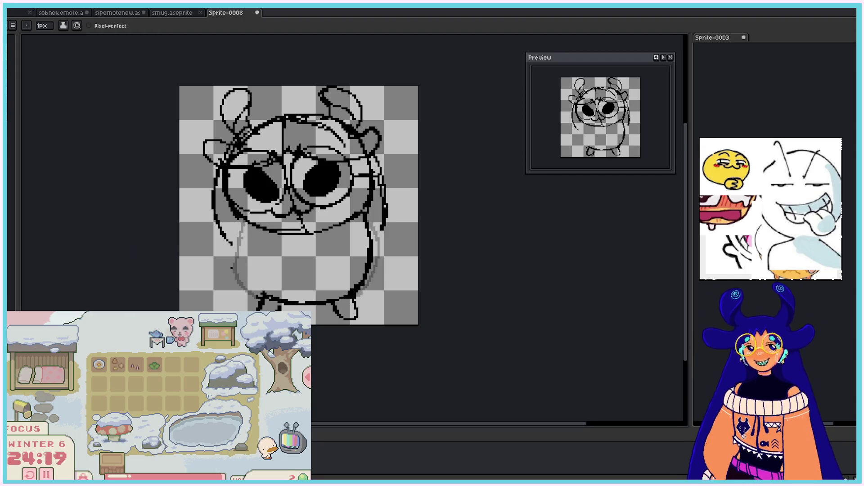
Step: Add strokes to the lower-left body outline and play the animation to compare frames
key("ctrl")
left_click_drag(228, 262, 235, 244)
left_click_drag(261, 297, 238, 285)
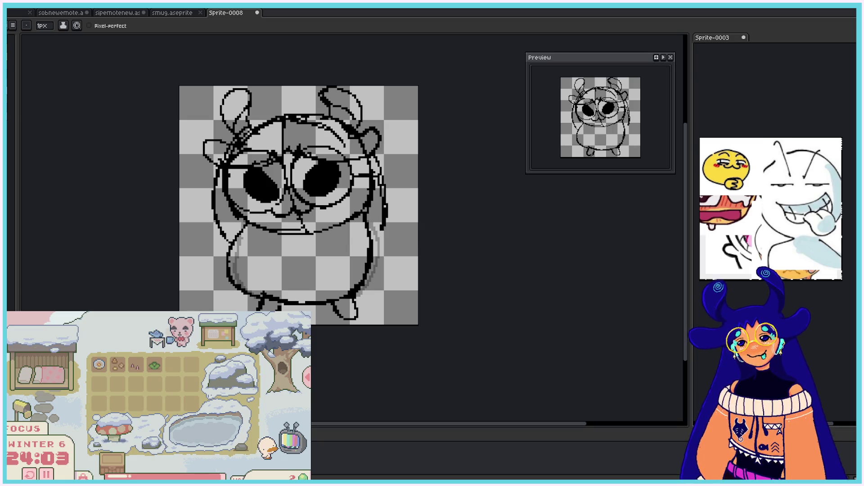
key("Return")
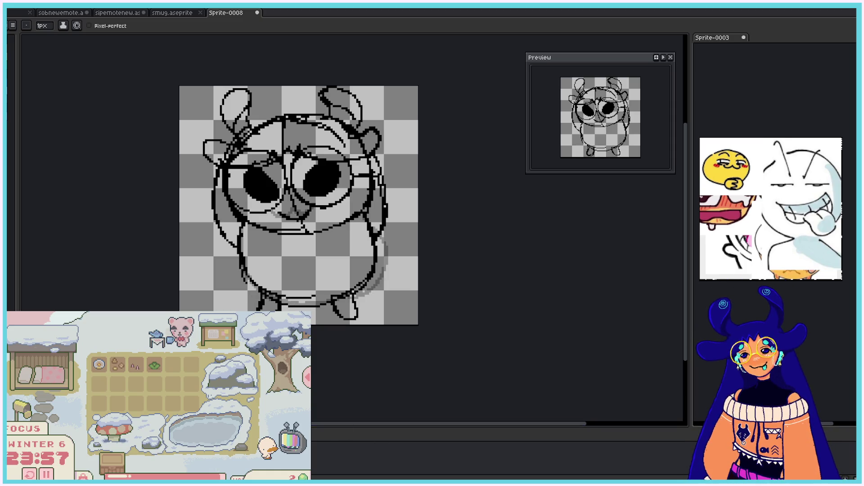
key("e")
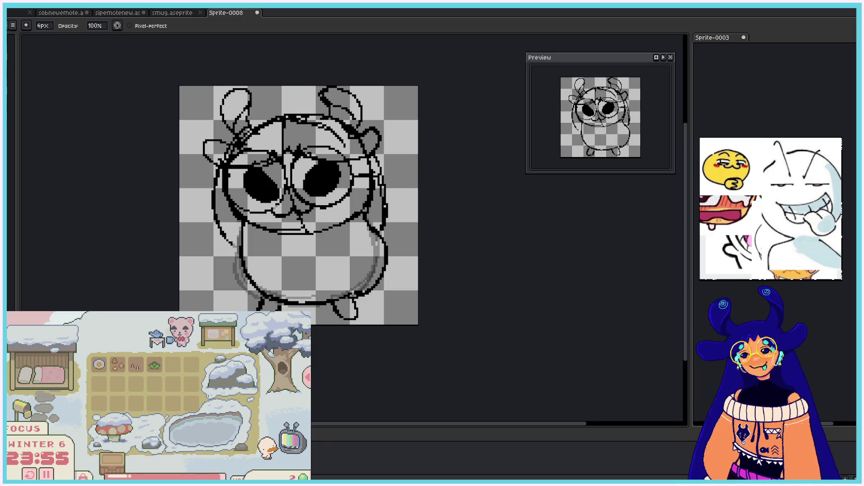
key("Left")
Step: Draw a small mouth and try several arm curves across the body, undoing them
key("b")
left_click_drag(272, 211, 311, 213)
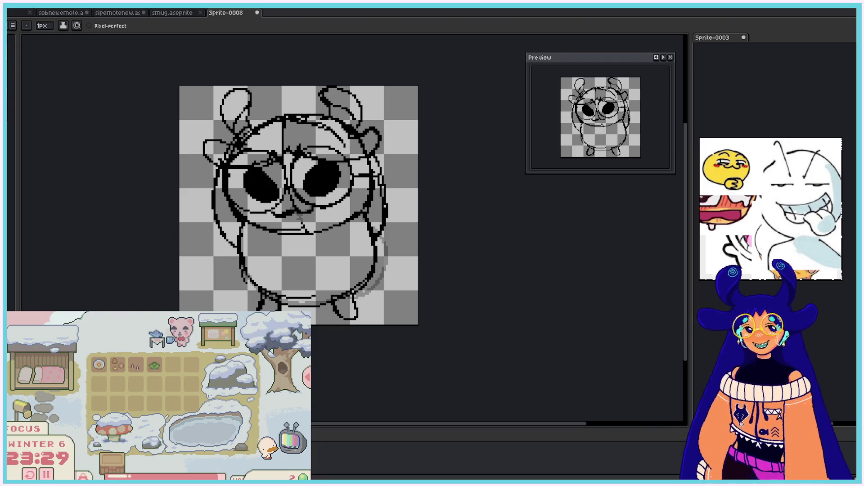
left_click_drag(242, 235, 246, 265)
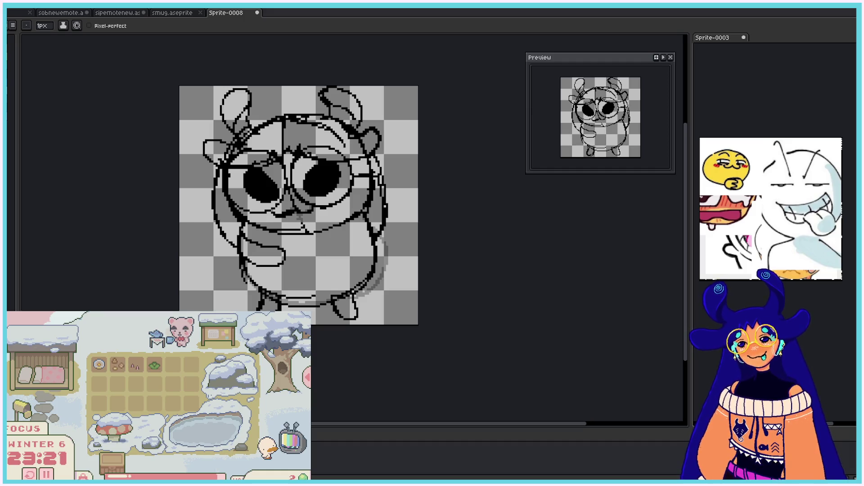
key("ctrl+z")
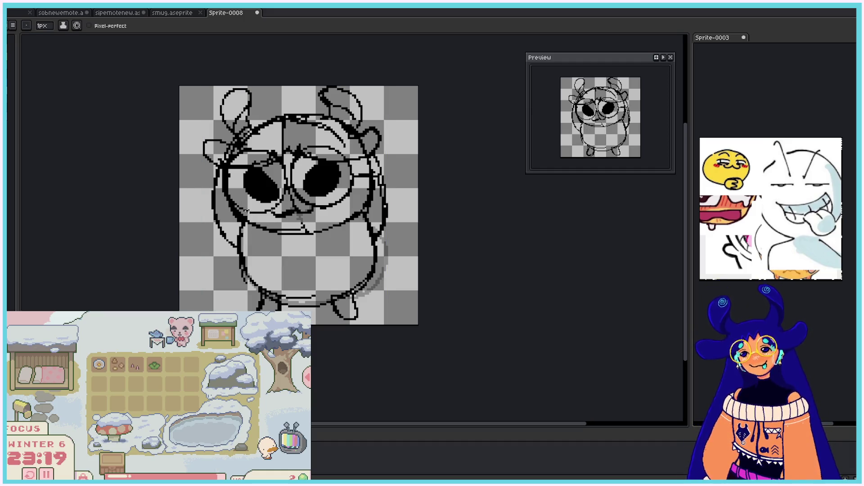
mouse_move(242, 234)
left_mouse_down()
mouse_move(259, 256)
mouse_move(291, 243)
mouse_move(261, 257)
mouse_move(280, 272)
mouse_move(315, 261)
left_mouse_up()
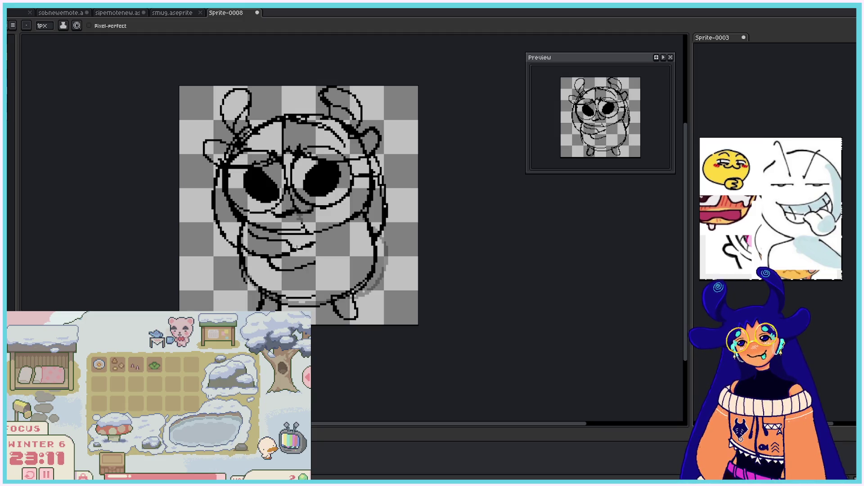
key("ctrl+z")
key("ctrl+z")
left_click_drag(270, 259, 308, 268)
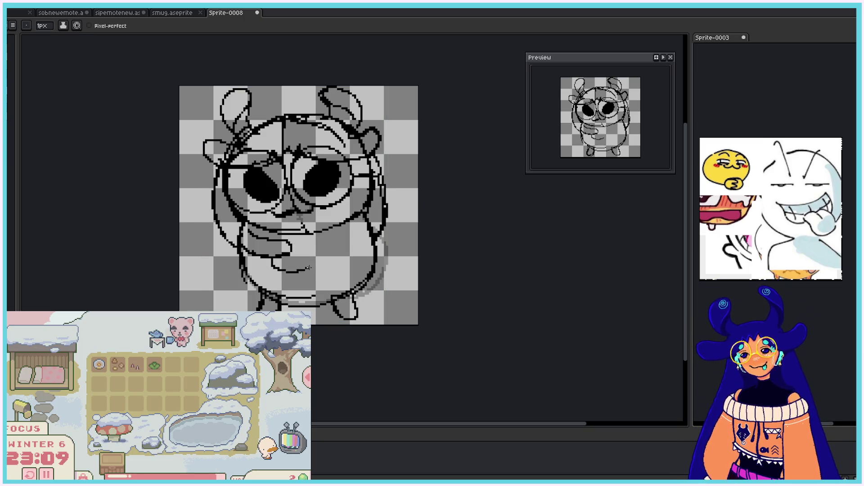
key("e")
key("ctrl+z")
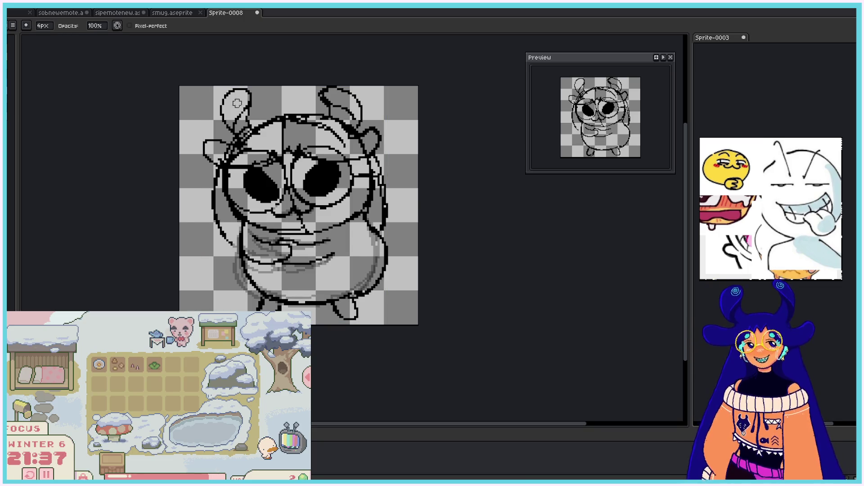
Step: Set the eraser to size 15 and wipe out the ear, head, eye and glasses lines
left_click_drag(230, 92, 231, 103)
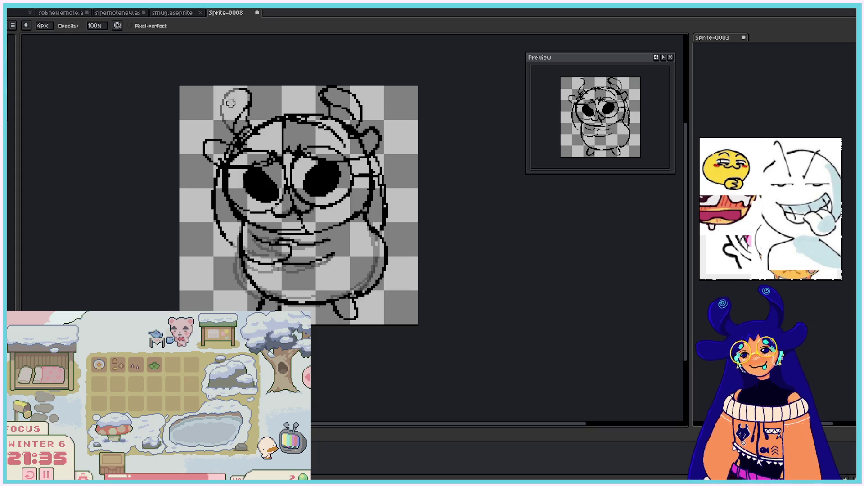
left_click(43, 25)
left_click(57, 36)
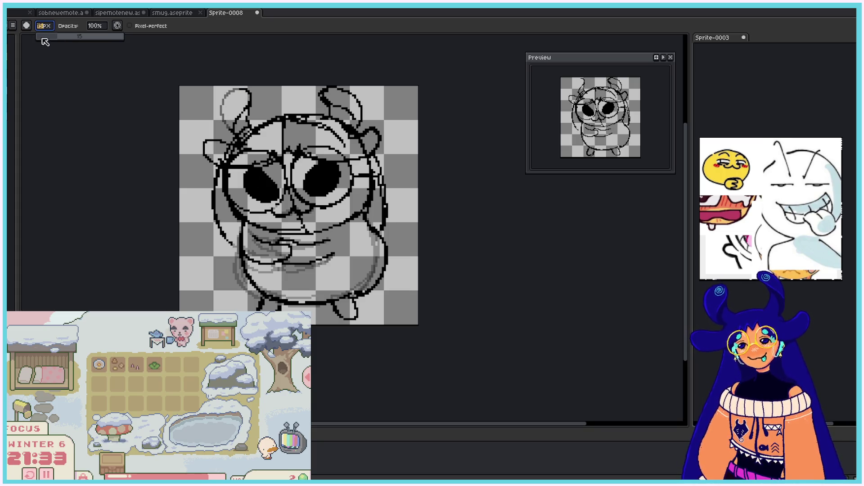
mouse_move(238, 90)
left_mouse_down()
mouse_move(223, 135)
mouse_move(302, 114)
mouse_move(363, 151)
mouse_move(333, 203)
mouse_move(266, 203)
mouse_move(278, 202)
mouse_move(288, 218)
mouse_move(342, 196)
mouse_move(374, 156)
mouse_move(371, 135)
left_mouse_up()
key("b")
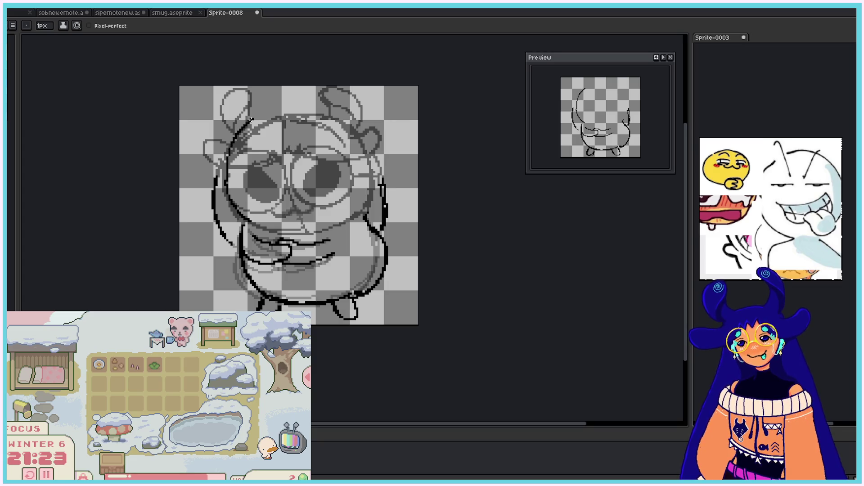
Step: Draw the new head outline, a vertical centre line, two oval eyes, a short mouth line and a forehead stroke
mouse_move(235, 206)
left_mouse_down()
mouse_move(232, 135)
mouse_move(263, 115)
mouse_move(315, 110)
mouse_move(345, 118)
mouse_move(367, 132)
mouse_move(379, 177)
left_mouse_up()
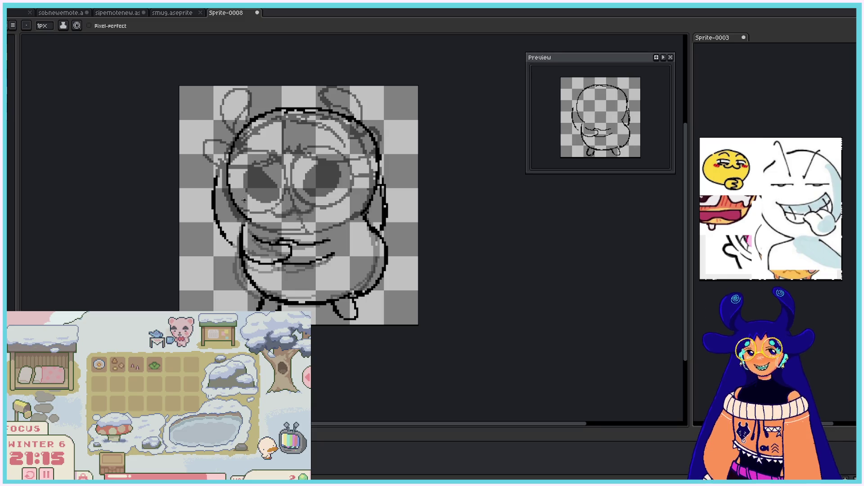
mouse_move(233, 139)
left_mouse_down()
mouse_move(229, 176)
mouse_move(243, 216)
mouse_move(310, 232)
mouse_move(360, 214)
mouse_move(364, 189)
left_mouse_up()
left_click_drag(291, 110, 299, 232)
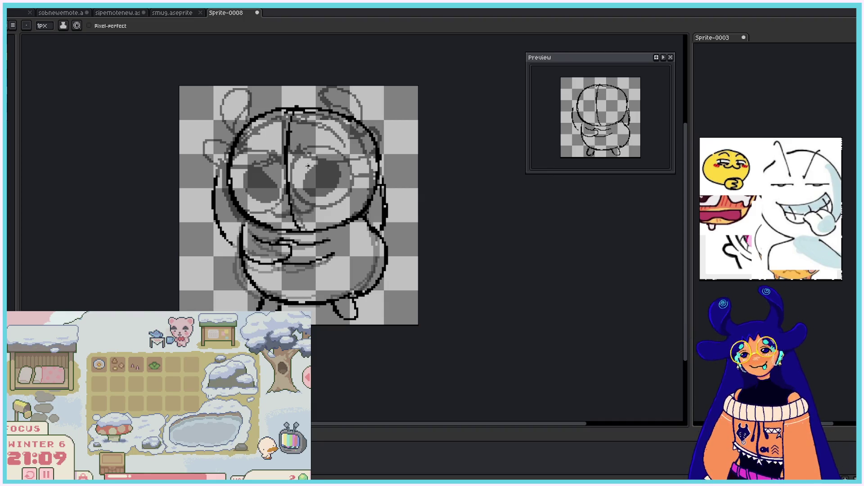
mouse_move(308, 166)
left_mouse_down()
mouse_move(335, 159)
mouse_move(331, 192)
mouse_move(306, 180)
mouse_move(307, 172)
left_mouse_up()
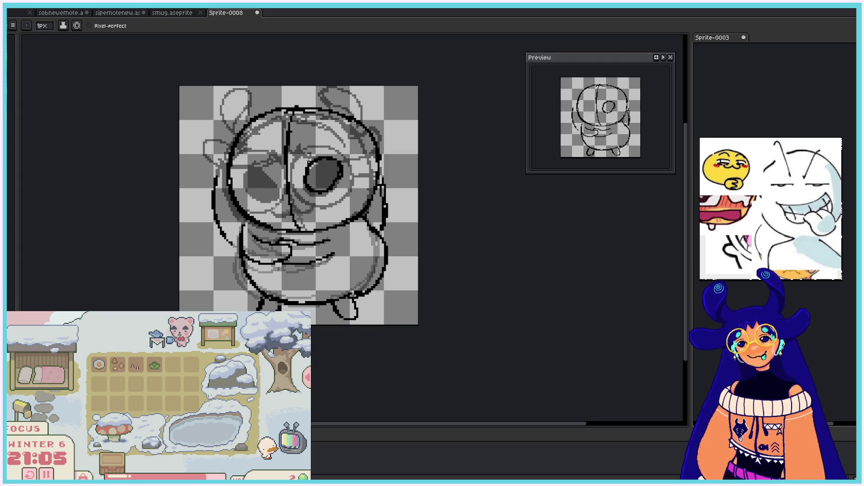
mouse_move(254, 161)
left_mouse_down()
mouse_move(277, 184)
mouse_move(244, 178)
left_mouse_up()
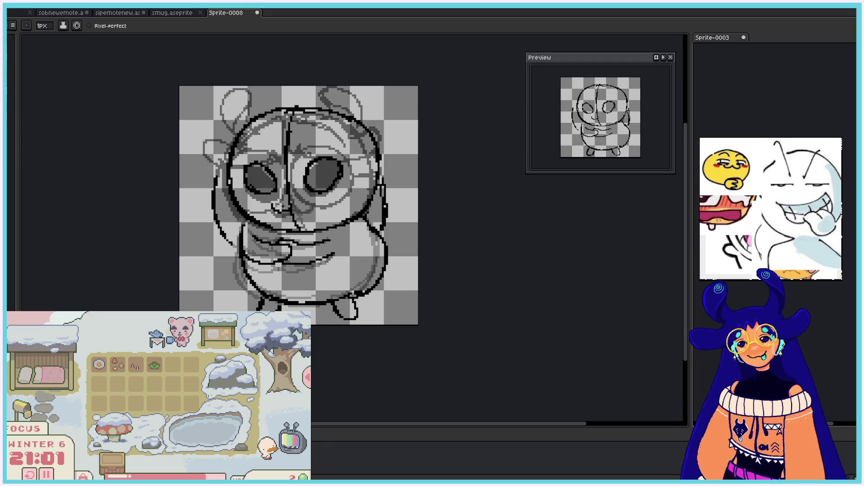
left_click_drag(273, 206, 307, 208)
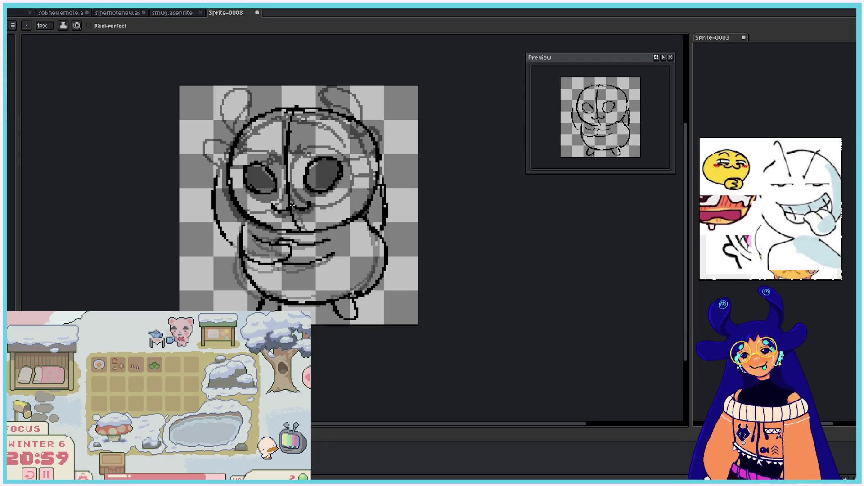
left_click_drag(307, 139, 291, 155)
key("ctrl+a")
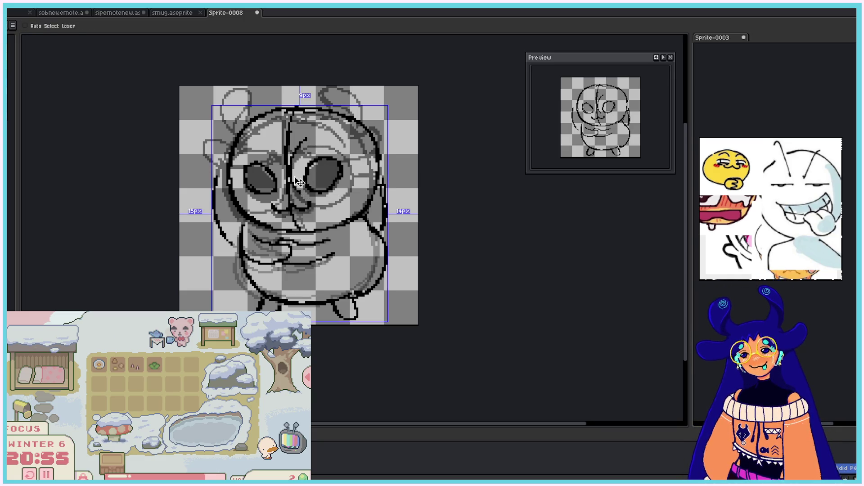
Step: Outline the glasses rim around the right eye and darken the strokes around the left eye
key("ctrl+d")
key("ctrl+a")
key("ctrl+d")
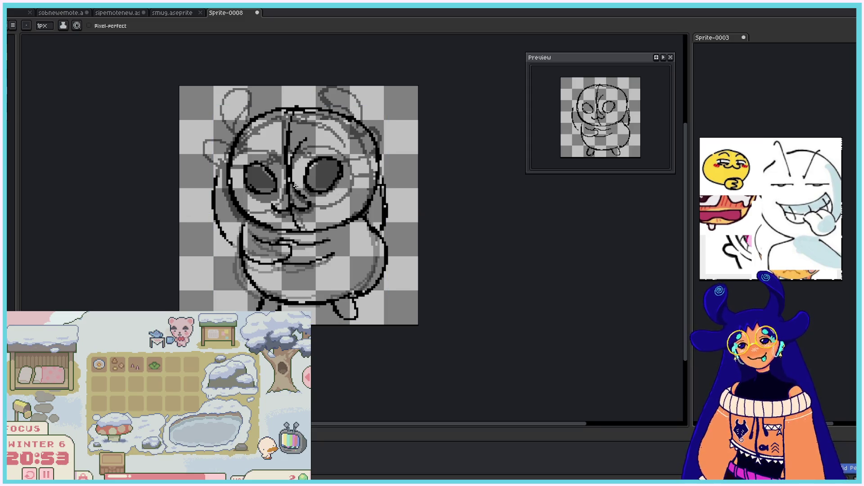
left_click_drag(304, 147, 353, 194)
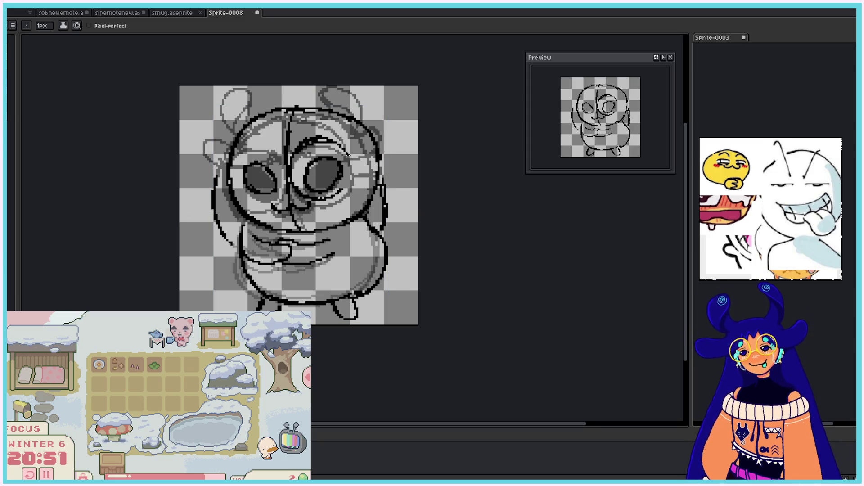
mouse_move(270, 146)
left_mouse_down()
mouse_move(265, 201)
mouse_move(271, 157)
left_mouse_up()
key("ctrl+a")
key("ctrl+d")
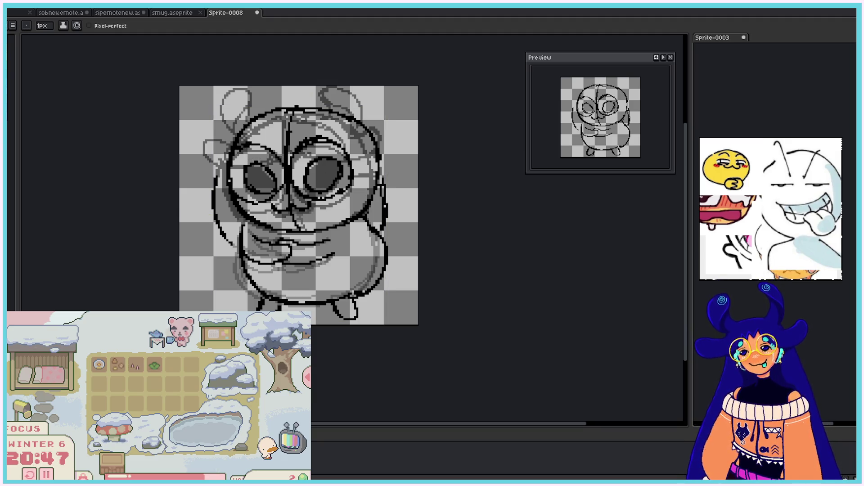
Step: Add a stroke by the right ear and outline the left ear
mouse_move(340, 109)
left_mouse_down()
mouse_move(336, 94)
mouse_move(367, 96)
mouse_move(360, 110)
left_mouse_up()
key("ctrl+a")
key("ctrl+d")
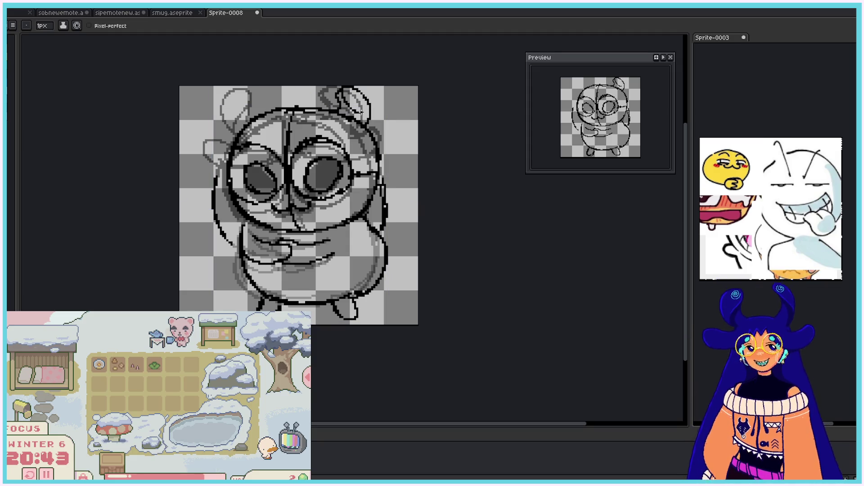
key("ctrl+z")
key("ctrl+y")
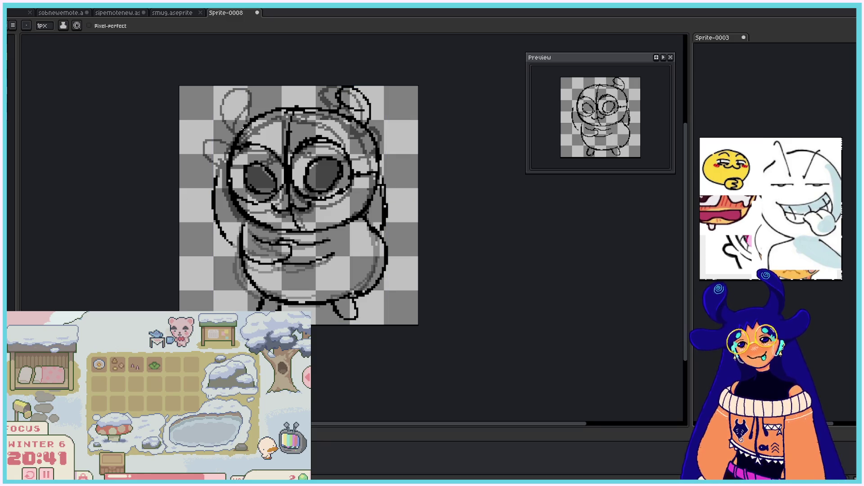
mouse_move(238, 118)
left_mouse_down()
mouse_move(254, 107)
mouse_move(245, 89)
mouse_move(251, 111)
left_mouse_up()
key("ctrl+z")
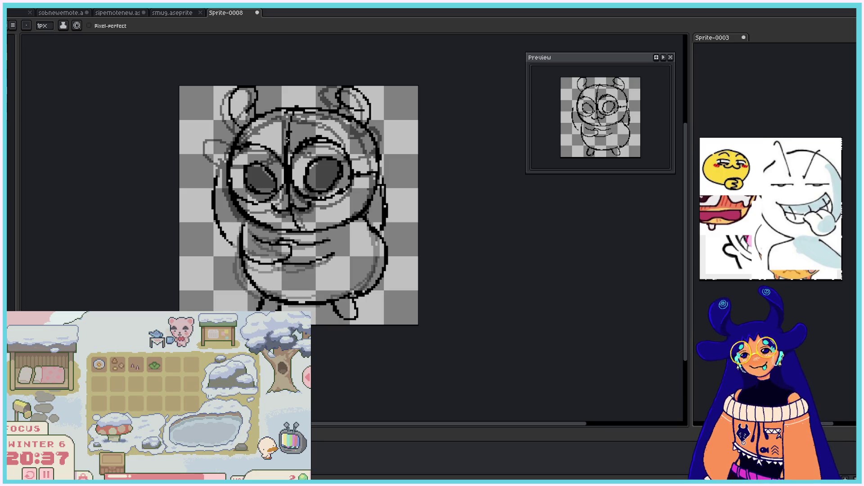
Step: Undo the stray forehead strokes and fill the left eye solid black
mouse_move(268, 135)
left_mouse_down()
mouse_move(273, 140)
mouse_move(270, 134)
left_mouse_up()
key("ctrl+z")
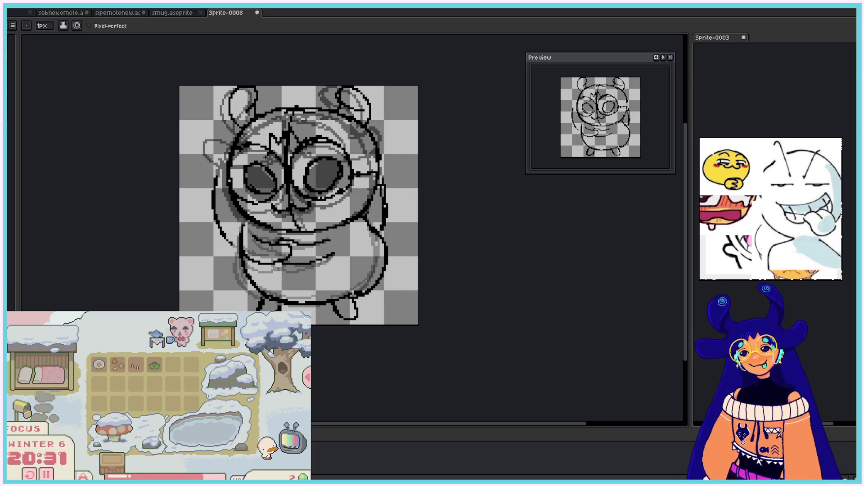
key("ctrl+z")
key("ctrl+z")
key("ctrl+z")
key("ctrl+z")
key("ctrl+z")
key("ctrl+z")
key("ctrl+z")
key("ctrl+z")
key("ctrl+z")
key("ctrl+z")
key("ctrl+z")
key("ctrl+z")
key("ctrl+z")
key("ctrl+z")
key("ctrl+z")
key("ctrl+z")
key("ctrl+z")
key("ctrl+z")
key("ctrl+z")
key("ctrl+z")
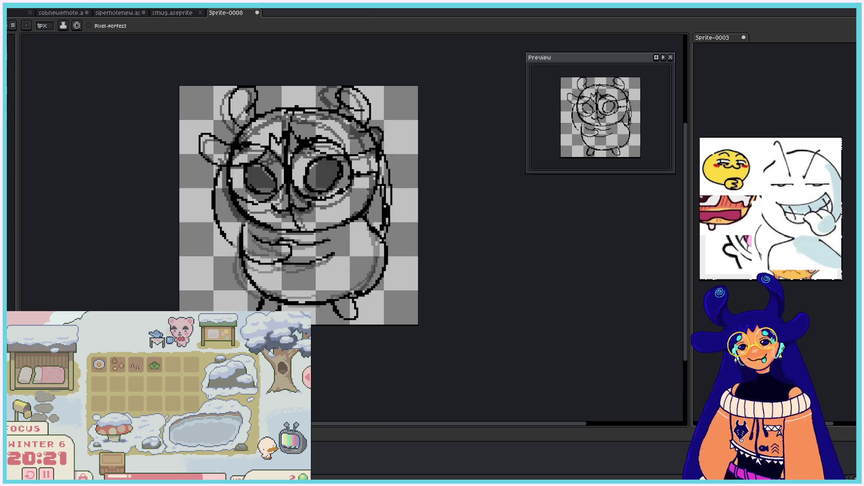
key("ctrl+z")
key("ctrl+y")
mouse_move(247, 167)
left_mouse_down()
mouse_move(267, 185)
mouse_move(336, 171)
mouse_move(322, 185)
left_mouse_up()
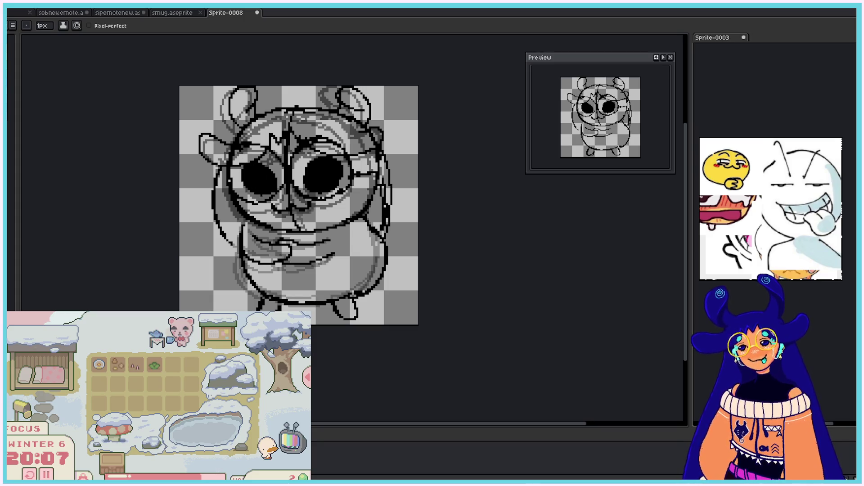
Step: Wipe the ear and head lines with the wide eraser, then draw a short stroke along the head top
key("Right")
key("e")
mouse_move(243, 99)
left_mouse_down()
mouse_move(231, 156)
mouse_move(358, 172)
mouse_move(315, 219)
mouse_move(359, 125)
left_mouse_up()
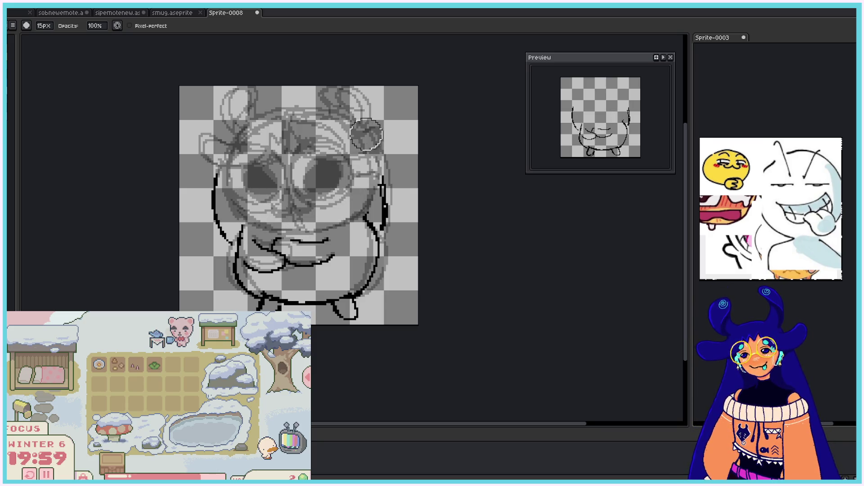
key("b")
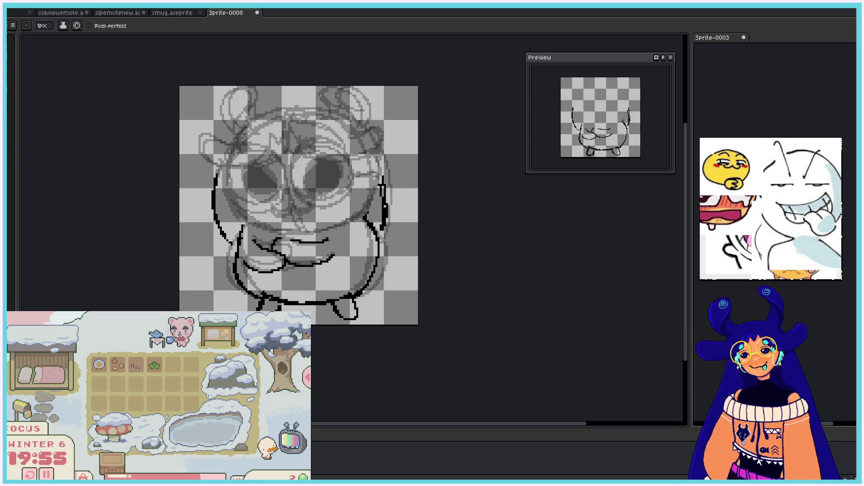
left_click_drag(254, 119, 320, 108)
Step: Redraw the head top as a long arc plus the left side and bottom of the head
key("ctrl+z")
left_click_drag(262, 115, 361, 126)
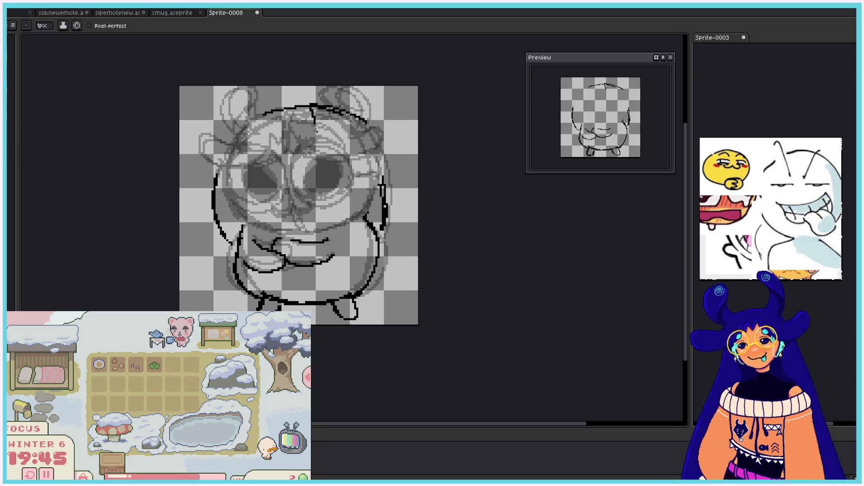
left_click_drag(312, 158, 316, 232)
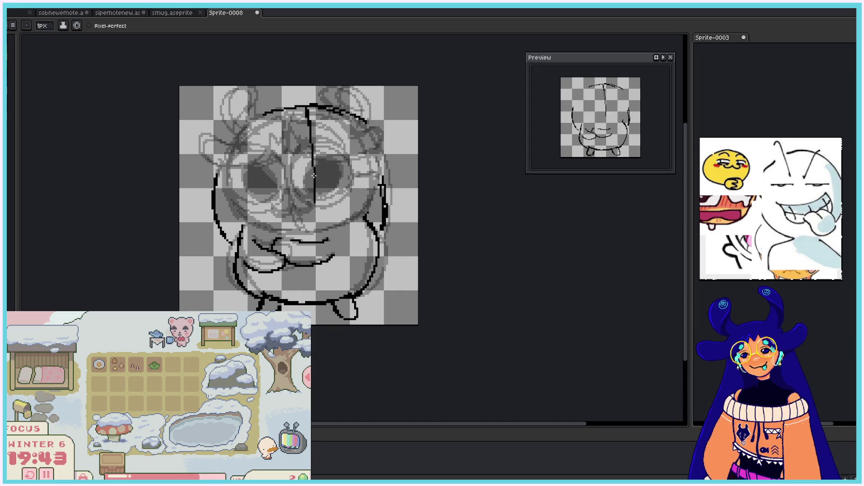
mouse_move(373, 163)
left_mouse_down()
mouse_move(351, 116)
mouse_move(376, 155)
left_mouse_up()
key("ctrl+z")
mouse_move(248, 118)
left_mouse_down()
mouse_move(318, 229)
mouse_move(373, 204)
left_mouse_up()
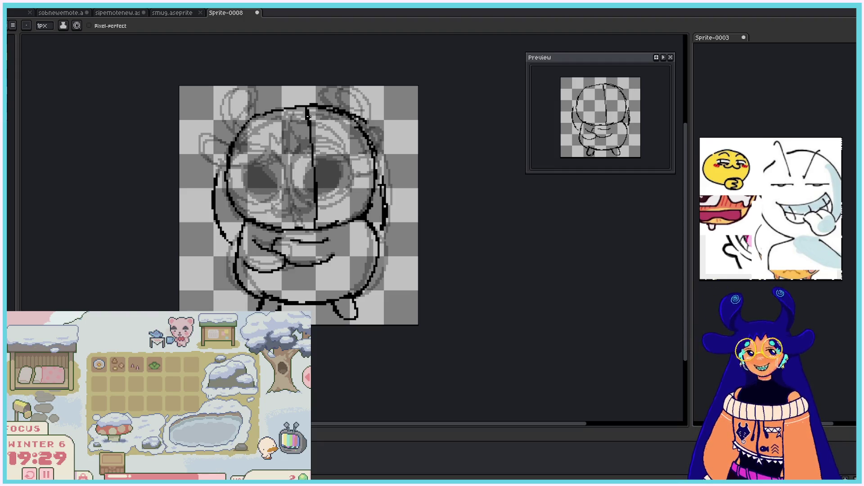
Step: Erase and redraw the centre line until a thin vertical guide runs from head top to chin
key("e")
mouse_move(311, 142)
left_mouse_down()
mouse_move(311, 130)
mouse_move(315, 223)
left_mouse_up()
key("b")
left_click_drag(300, 108, 309, 185)
left_click_drag(301, 153, 308, 222)
key("ctrl+z")
left_click_drag(300, 106, 304, 227)
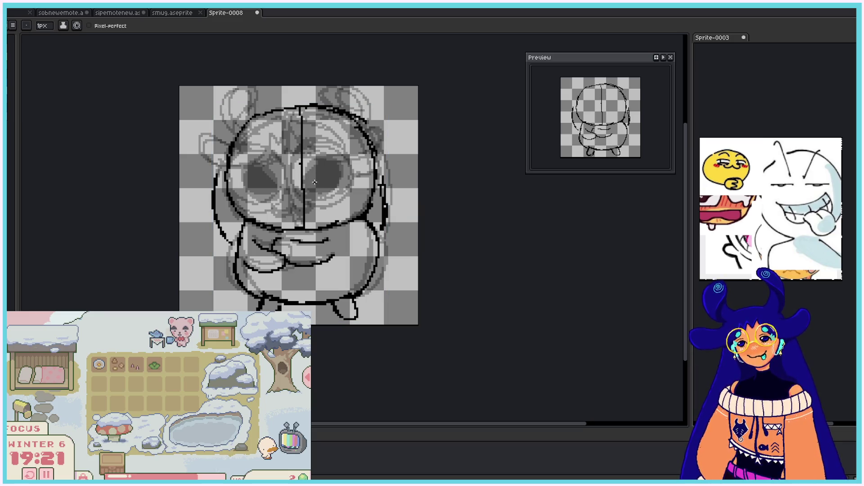
key("ctrl+z")
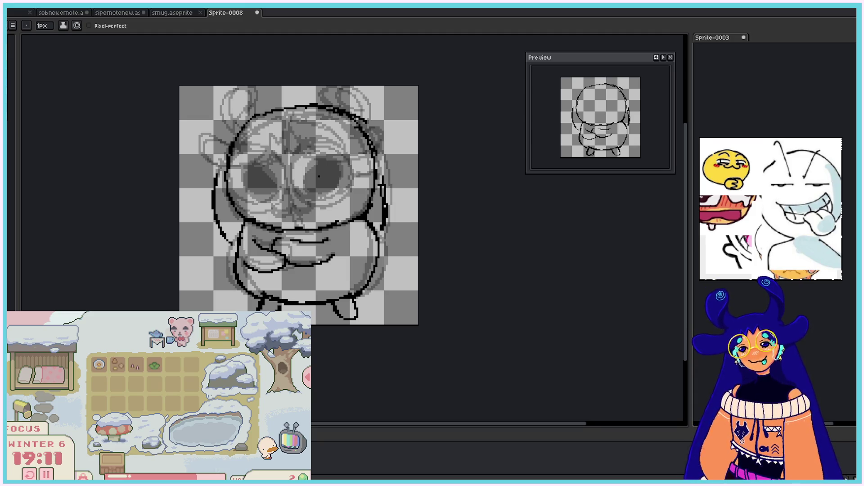
left_click_drag(300, 108, 312, 227)
mouse_move(317, 177)
left_mouse_down()
mouse_move(351, 151)
mouse_move(326, 191)
left_mouse_up()
key("ctrl+z")
key("ctrl+z")
key("ctrl+z")
key("ctrl+z")
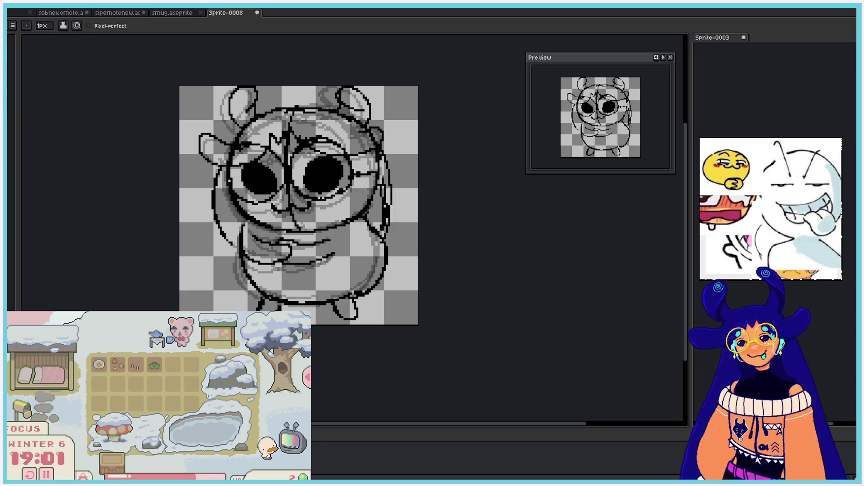
Step: On the redraw frame, pencil oval eyes and a forehead-to-chin centre line, redoing the eye ovals
key("ctrl+z")
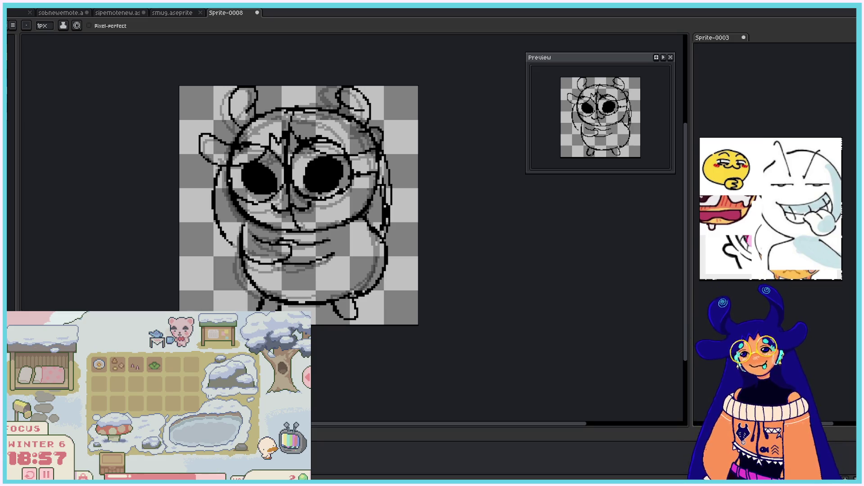
left_click_drag(319, 165, 321, 180)
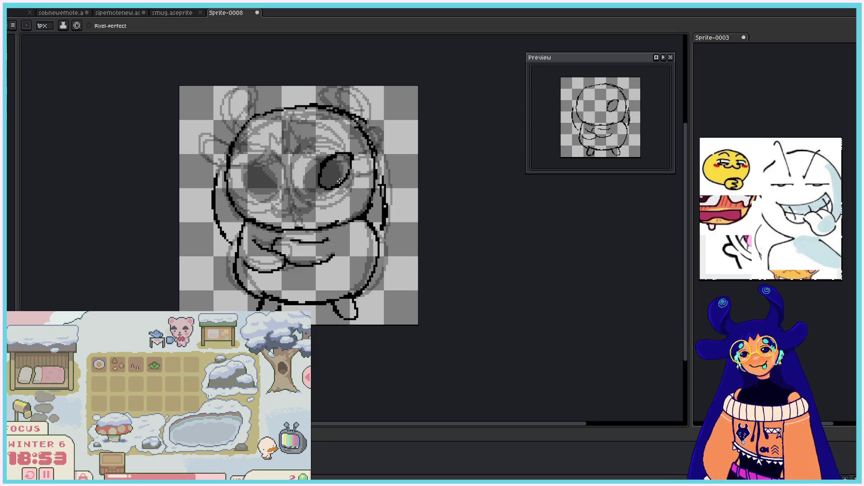
left_click_drag(305, 106, 304, 228)
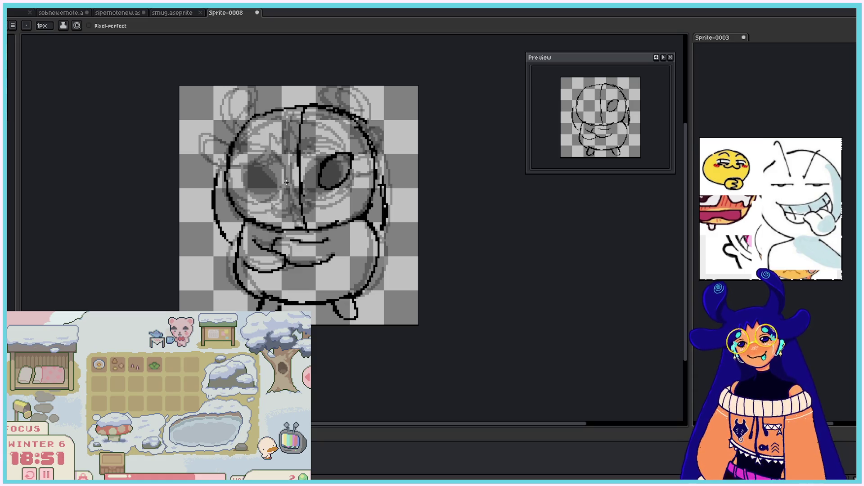
left_click_drag(279, 162, 285, 180)
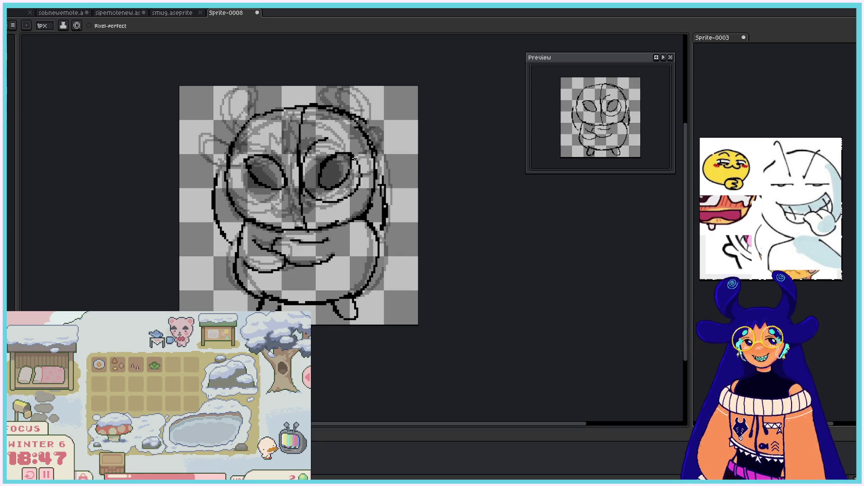
key("v")
key("b")
left_click_drag(336, 137, 360, 143)
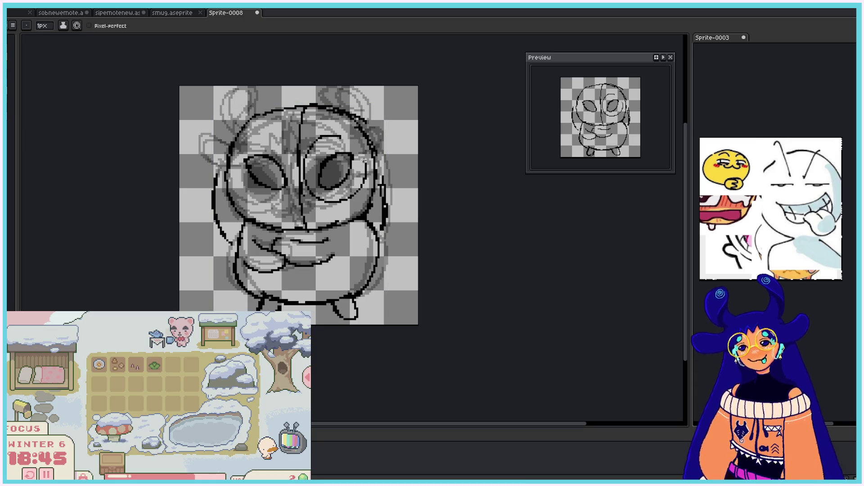
mouse_move(272, 139)
left_mouse_down()
mouse_move(257, 141)
mouse_move(263, 173)
mouse_move(276, 168)
mouse_move(281, 185)
mouse_move(349, 166)
mouse_move(346, 157)
left_mouse_up()
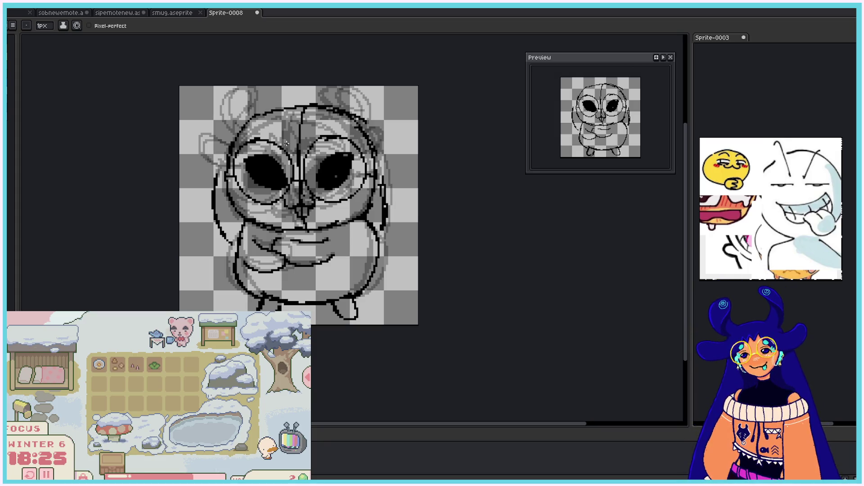
Step: Ink a line across the upper head, the head's left side, and both top ears
left_click_drag(286, 135, 381, 143)
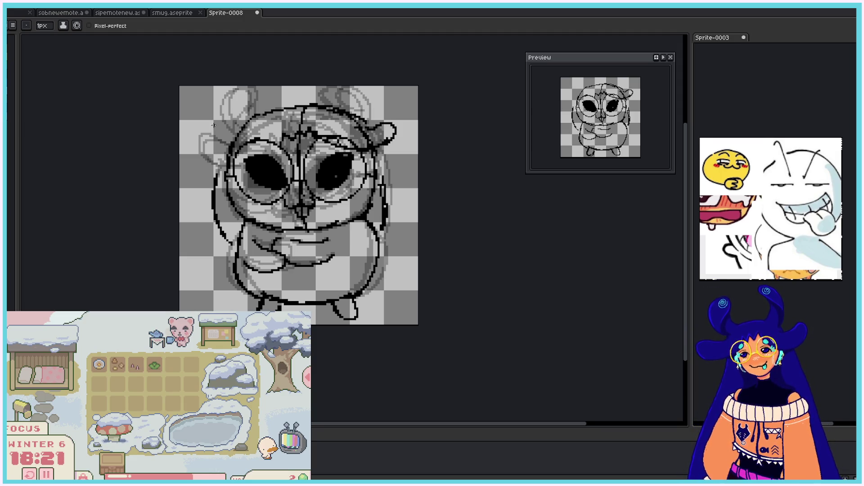
mouse_move(281, 135)
left_mouse_down()
mouse_move(235, 149)
mouse_move(231, 97)
mouse_move(261, 108)
mouse_move(260, 116)
left_mouse_up()
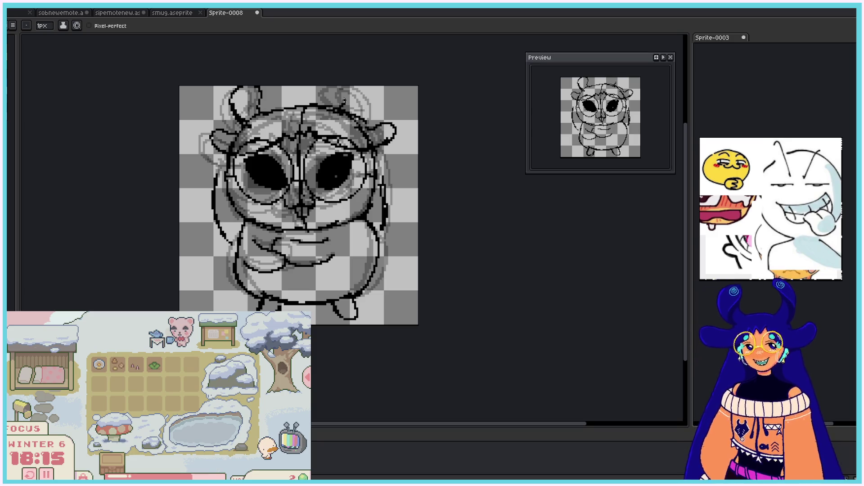
left_click_drag(342, 92, 365, 118)
left_click_drag(347, 91, 356, 112)
left_click_drag(255, 88, 259, 108)
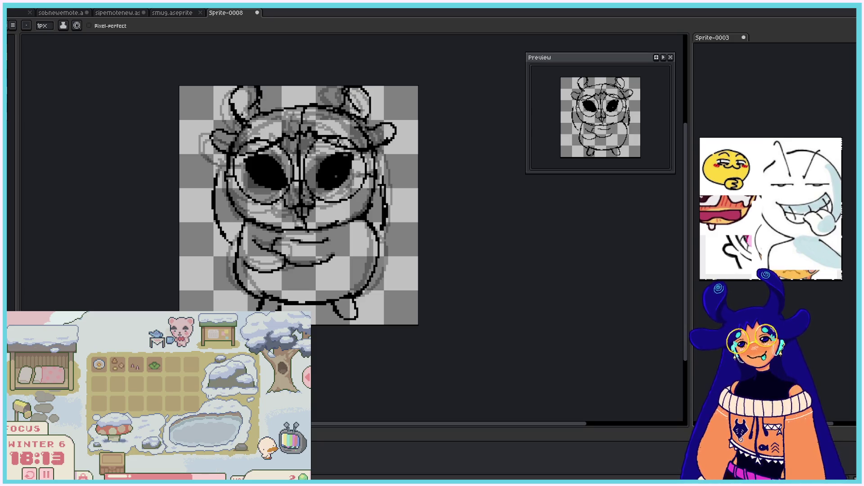
Step: Undo the ear strokes and erase the head's line art with a 15px eraser
key("ctrl+z")
key("e")
mouse_move(214, 137)
left_mouse_down()
mouse_move(257, 95)
mouse_move(288, 99)
mouse_move(337, 81)
mouse_move(360, 153)
mouse_move(301, 189)
mouse_move(333, 191)
mouse_move(243, 180)
mouse_move(247, 203)
mouse_move(261, 215)
mouse_move(315, 216)
mouse_move(356, 198)
mouse_move(324, 220)
mouse_move(360, 189)
left_mouse_up()
Step: With a 1px pencil, redraw the head outline: left side, top arc, right curve and chin
key("b")
mouse_move(250, 119)
left_mouse_down()
mouse_move(234, 196)
mouse_move(270, 224)
left_mouse_up()
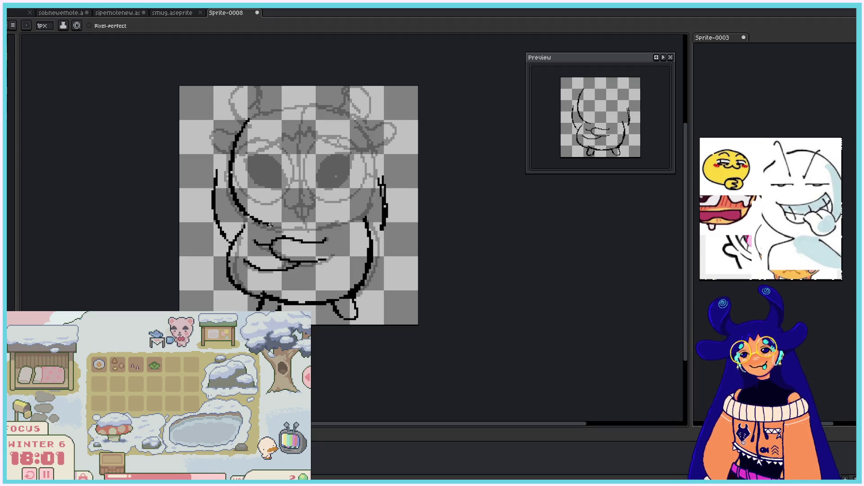
mouse_move(250, 118)
left_mouse_down()
mouse_move(369, 137)
mouse_move(376, 197)
left_mouse_up()
key("ctrl+z")
mouse_move(340, 110)
left_mouse_down()
mouse_move(378, 147)
mouse_move(371, 208)
left_mouse_up()
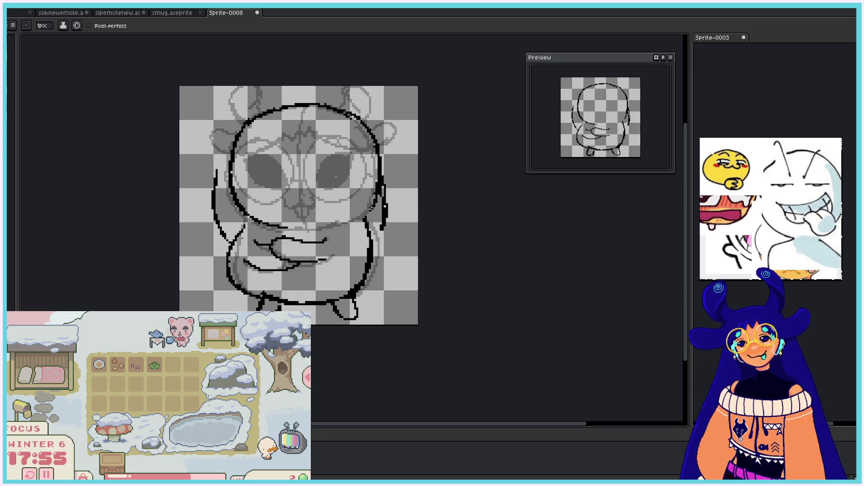
left_click_drag(283, 222, 323, 228)
Step: Draw a curved centre guide line up to the head top after two retries
left_click_drag(308, 104, 321, 196)
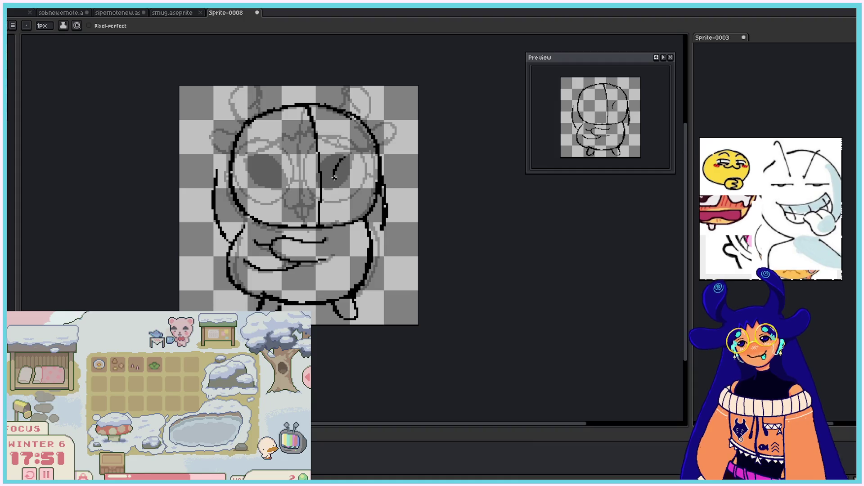
key("ctrl+z")
key("ctrl+z")
mouse_move(309, 225)
left_mouse_down()
mouse_move(301, 144)
mouse_move(296, 205)
left_mouse_up()
key("ctrl+z")
left_click_drag(298, 159, 321, 106)
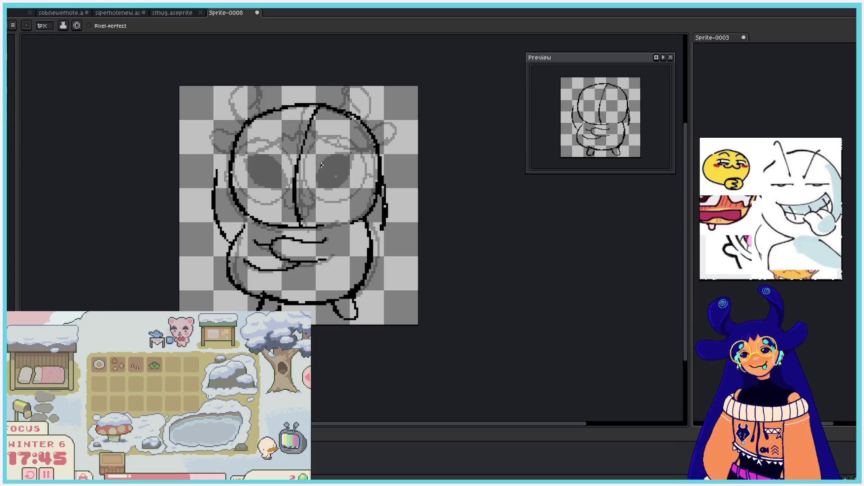
Step: Draw arcs over both eyes, a small nose, and fill both eyes solid black
mouse_move(322, 163)
left_mouse_down()
mouse_move(356, 157)
mouse_move(318, 173)
left_mouse_up()
key("ctrl+z")
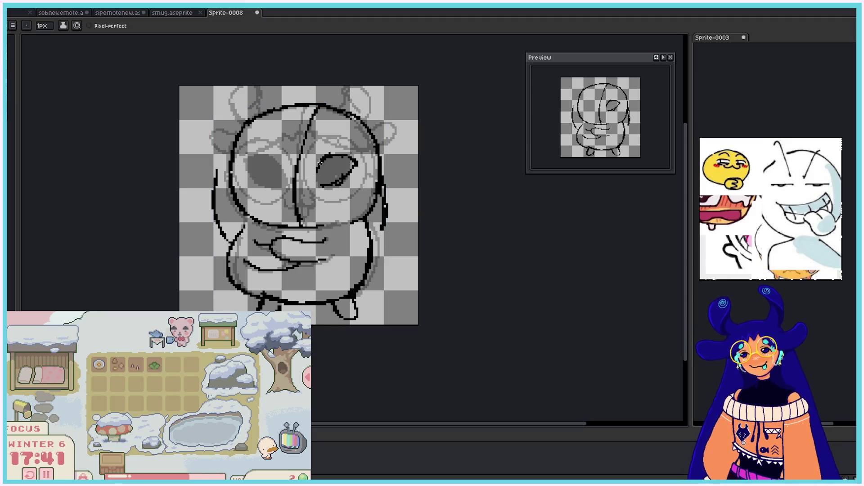
mouse_move(277, 155)
left_mouse_down()
mouse_move(250, 154)
mouse_move(287, 178)
left_mouse_up()
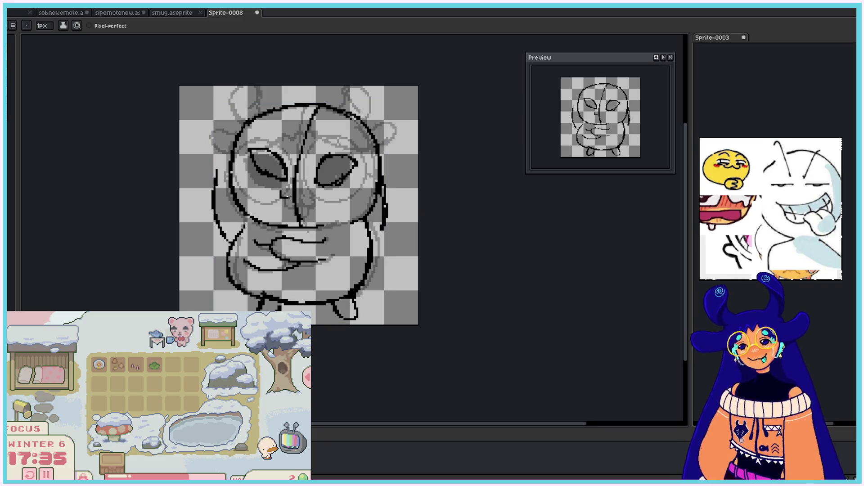
left_click_drag(305, 194, 300, 198)
left_click_drag(255, 153, 270, 155)
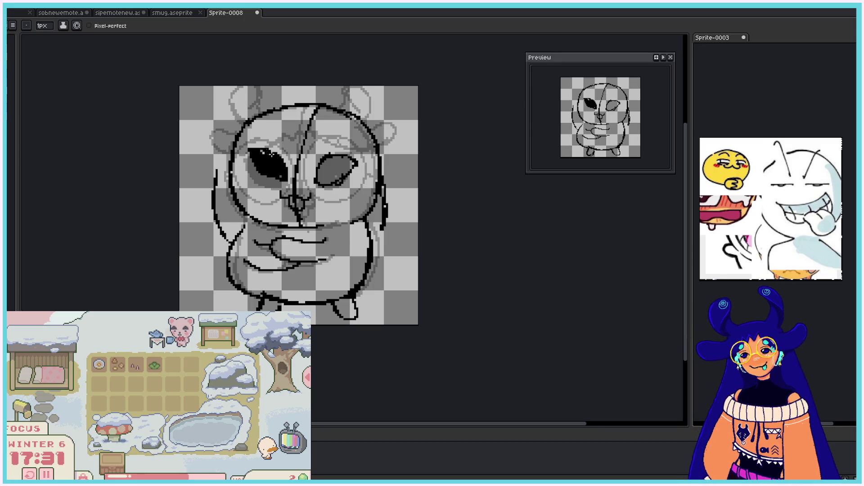
mouse_move(327, 162)
left_mouse_down()
mouse_move(329, 181)
mouse_move(344, 172)
left_mouse_up()
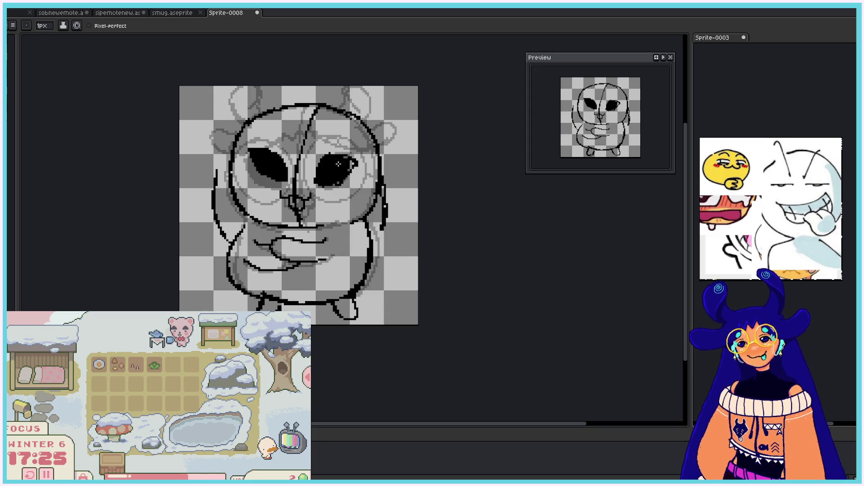
Step: Add round glasses lenses around the eyes, toggling undo/redo to compare the right lens
left_click_drag(322, 131, 322, 131)
key("ctrl+z")
key("ctrl+z")
key("ctrl+y")
key("ctrl+z")
key("ctrl+y")
key("ctrl+z")
key("ctrl+y")
key("ctrl+z")
key("ctrl+y")
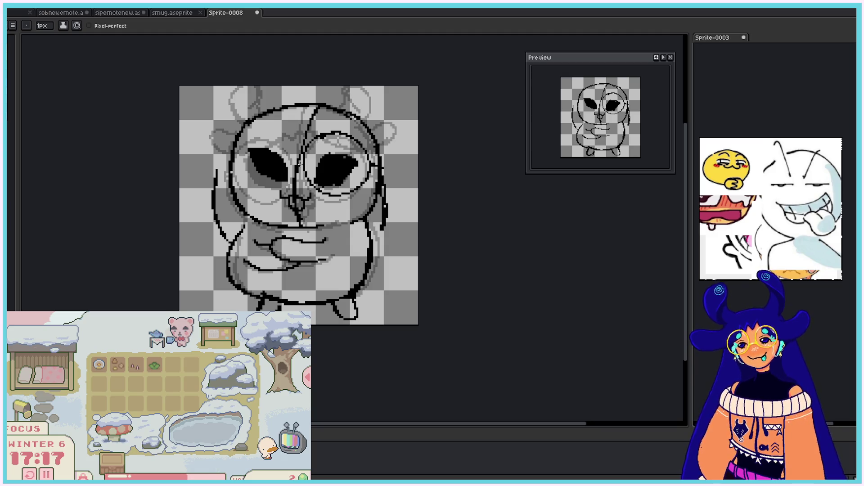
left_click_drag(291, 144, 242, 151)
key("ctrl+z")
Step: Outline both ears, add a hair tuft, refine the upper-left outline, then view the earlier frame
left_click_drag(247, 118, 269, 108)
key("ctrl+z")
key("ctrl+z")
left_click_drag(358, 110, 382, 118)
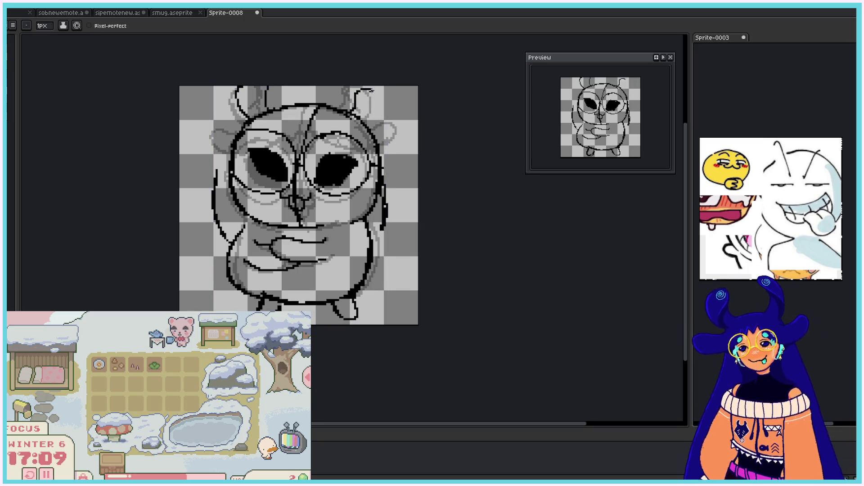
mouse_move(288, 138)
left_mouse_down()
mouse_move(306, 127)
mouse_move(377, 153)
mouse_move(391, 146)
left_mouse_up()
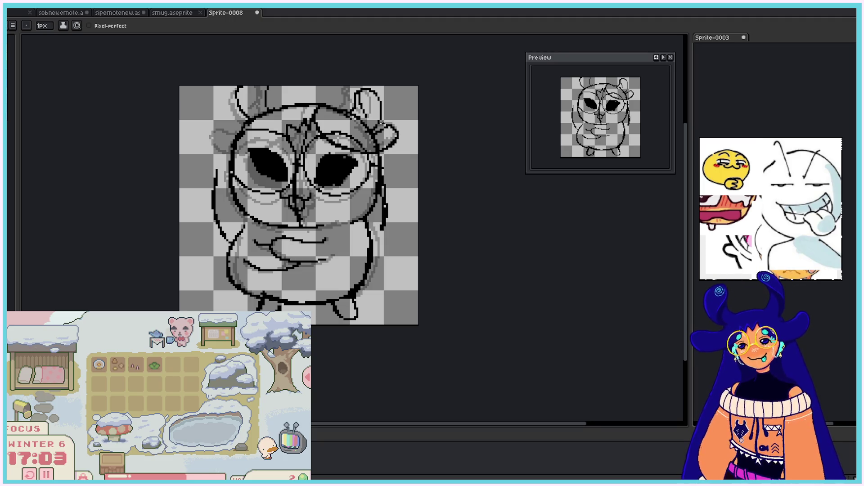
mouse_move(285, 138)
left_mouse_down()
mouse_move(230, 144)
mouse_move(219, 127)
mouse_move(214, 191)
left_mouse_up()
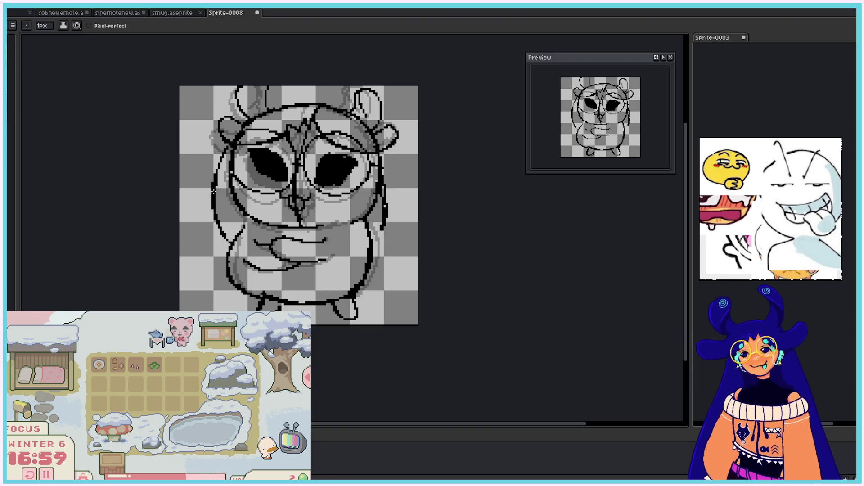
key("Right")
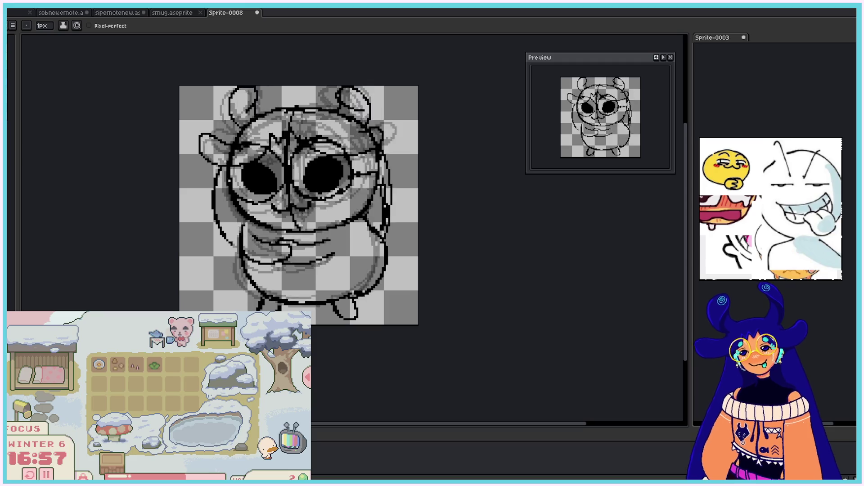
Step: Flip between the slanted-eye and round-eye frames, then pick an option under Frame > Playback
key("Right")
key("Right")
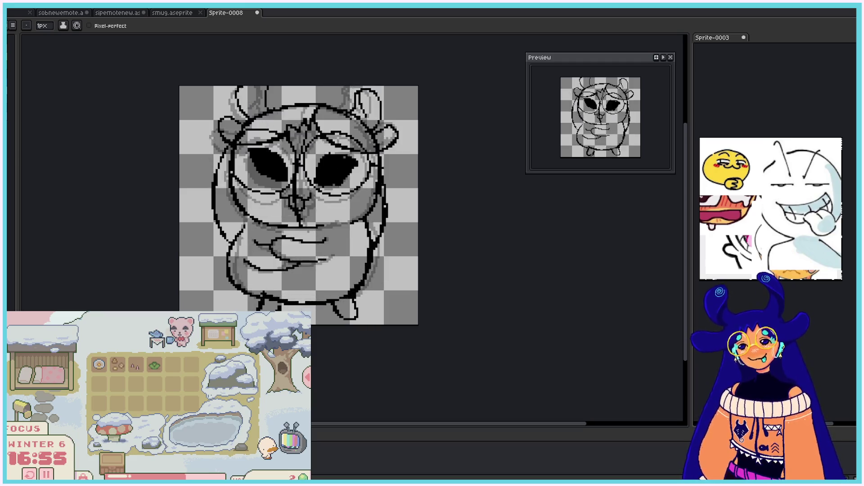
key("Right")
key("Right")
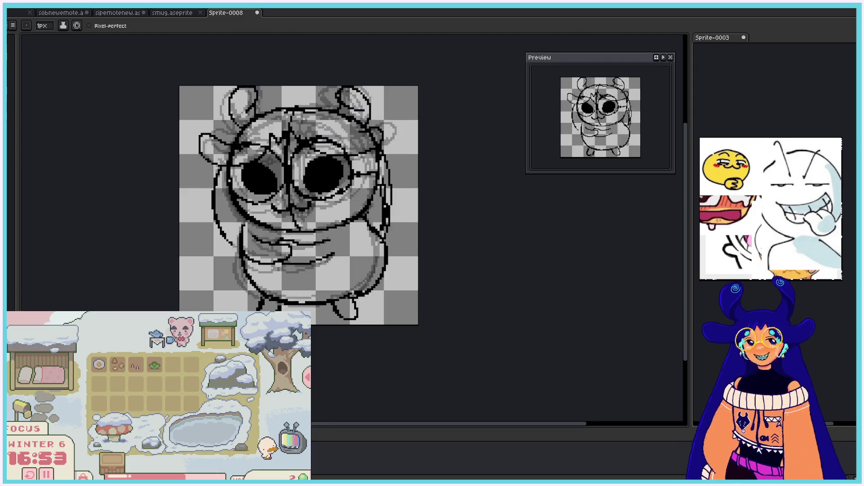
key("Right")
key("alt+v")
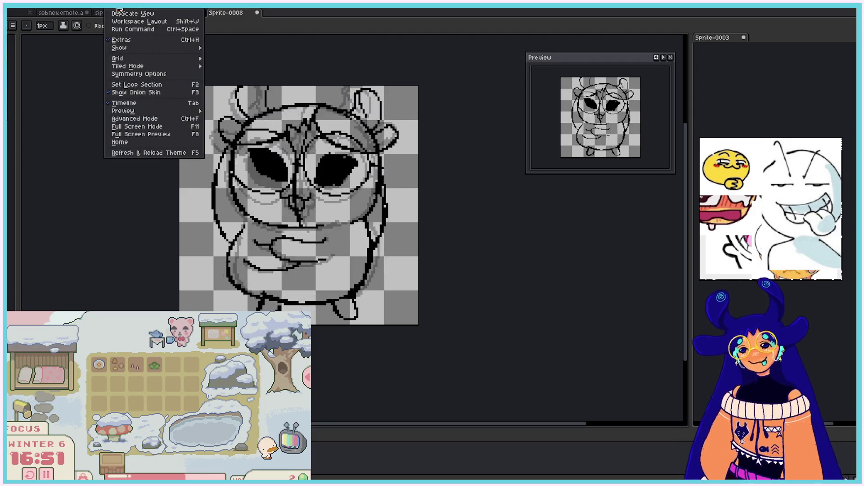
key("Left")
key("Left")
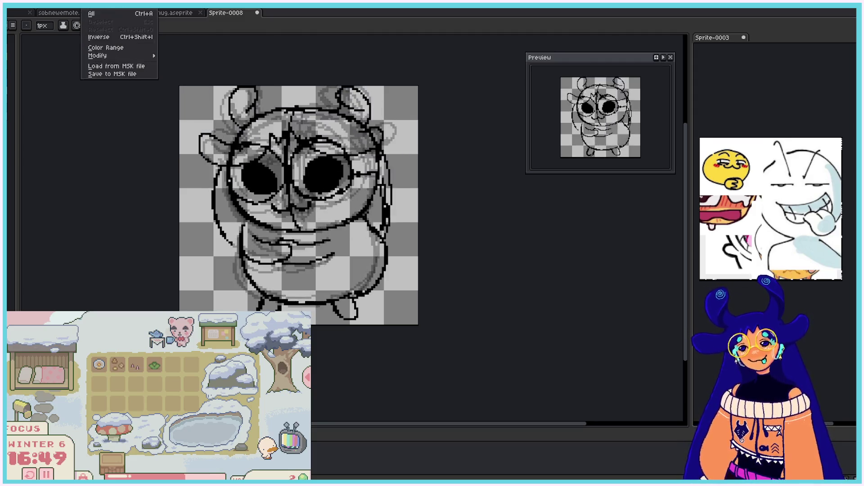
mouse_move(116, 77)
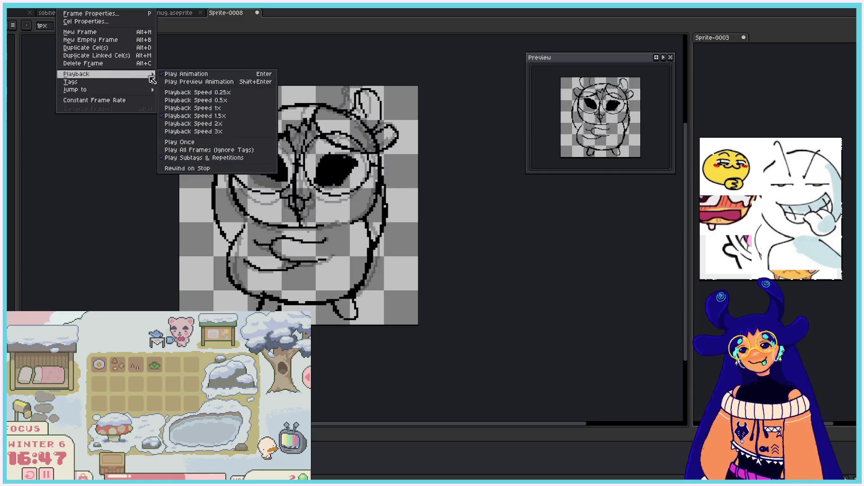
left_click(184, 110)
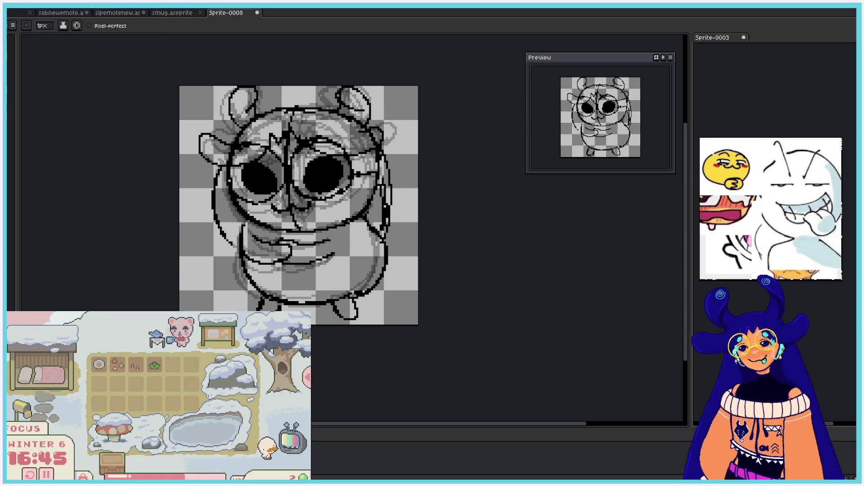
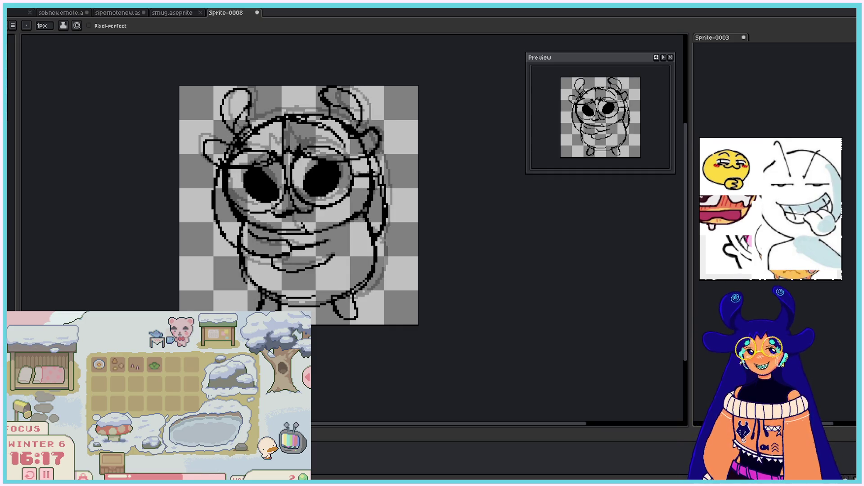
Step: Erase stray pixels beside the face and draw 1px outlines down both face edges
key("e")
left_click_drag(212, 180, 210, 241)
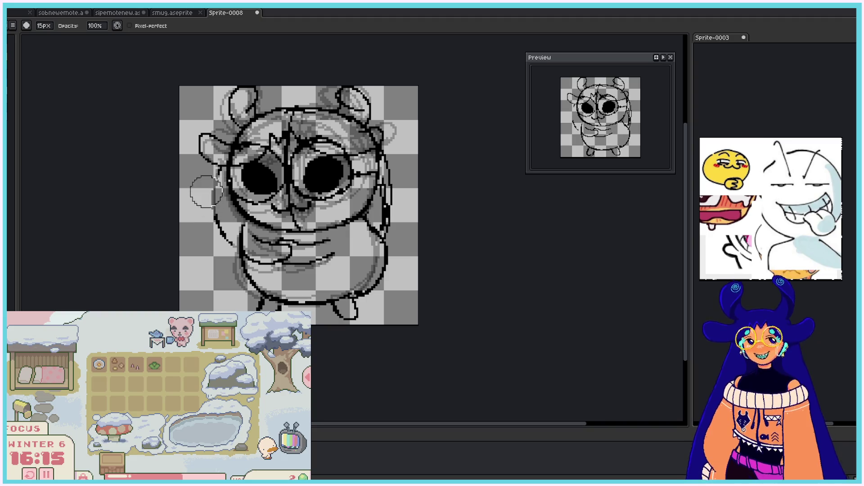
left_click_drag(394, 212, 394, 157)
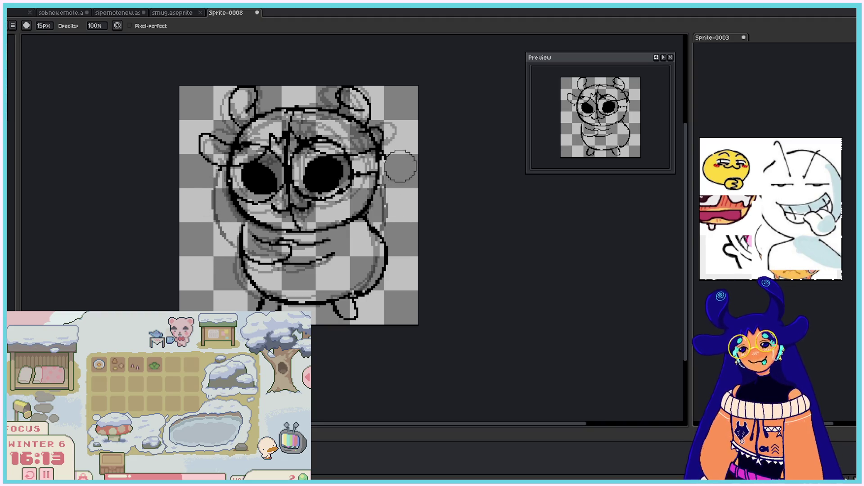
key("b")
left_click_drag(221, 170, 217, 237)
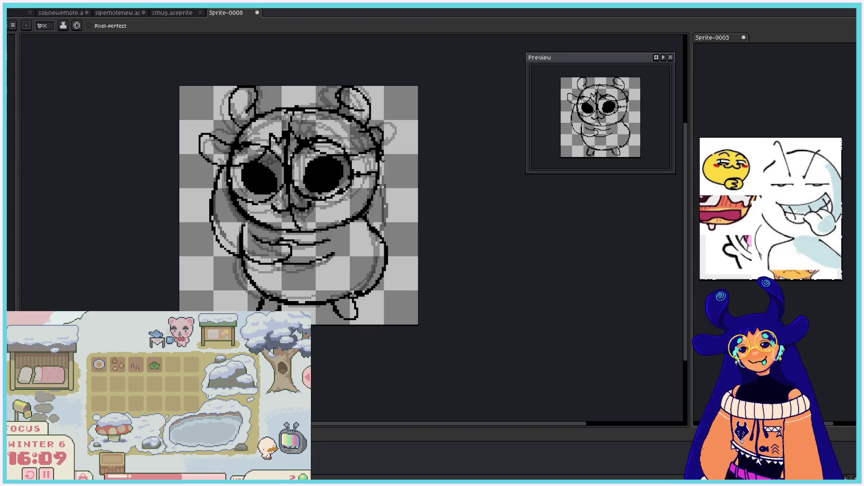
left_click_drag(385, 172, 385, 188)
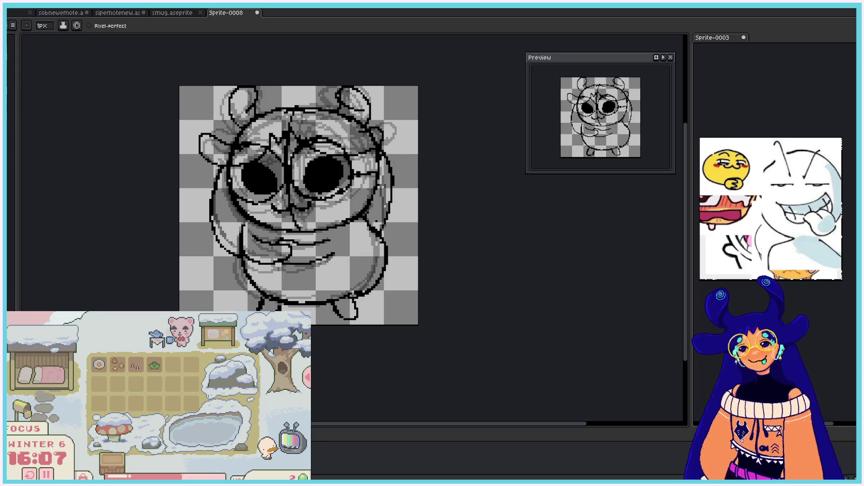
Step: On the next frame, draw a black line down the left face and body
key("Right")
key("e")
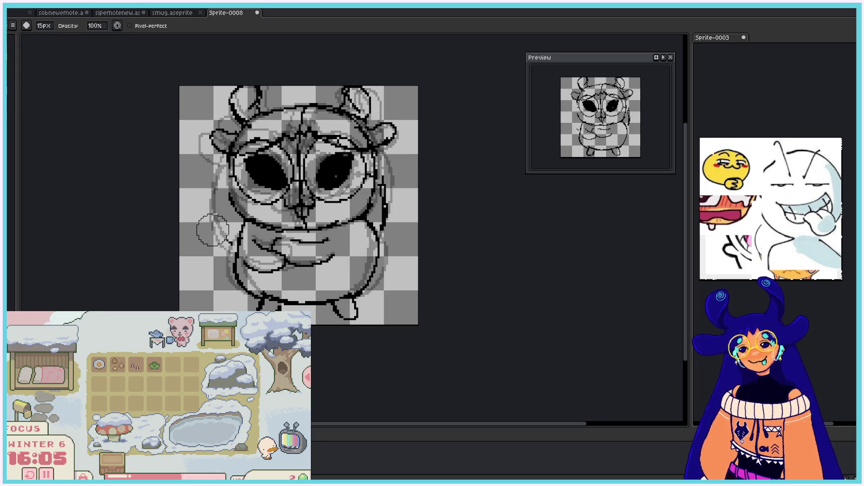
key("b")
left_click_drag(223, 150, 215, 247)
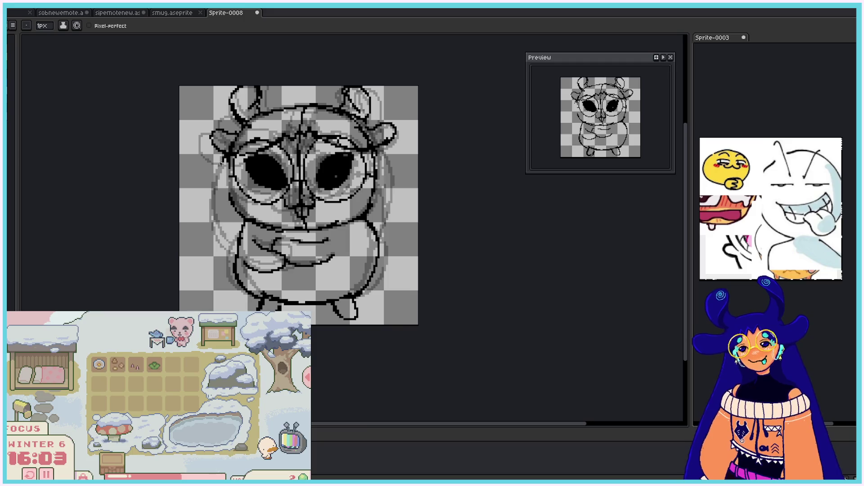
left_click_drag(211, 212, 229, 265)
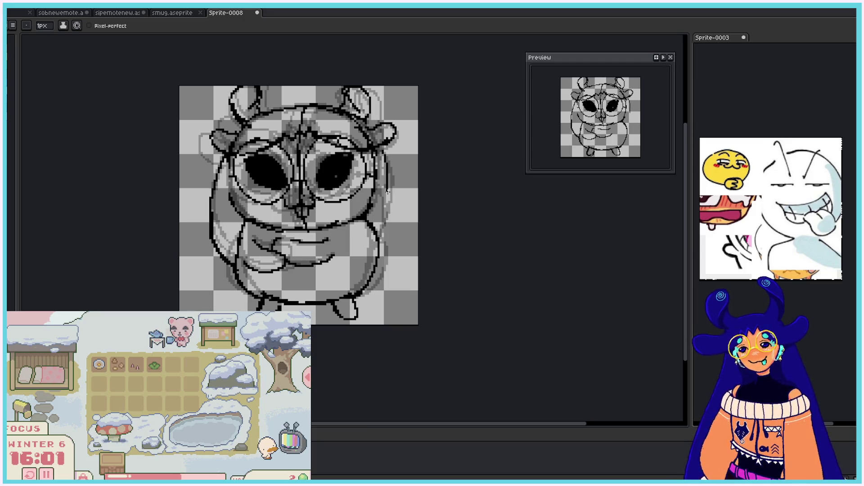
Step: Draw the black outline down the right side of the face and body
key("v")
left_click_drag(390, 159, 392, 232)
left_click_drag(392, 143, 378, 232)
left_click_drag(391, 144, 381, 225)
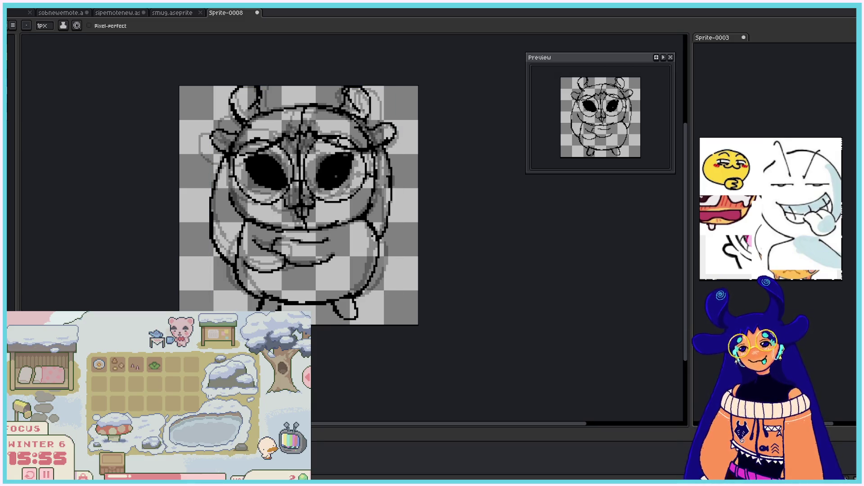
left_click_drag(393, 192, 387, 224)
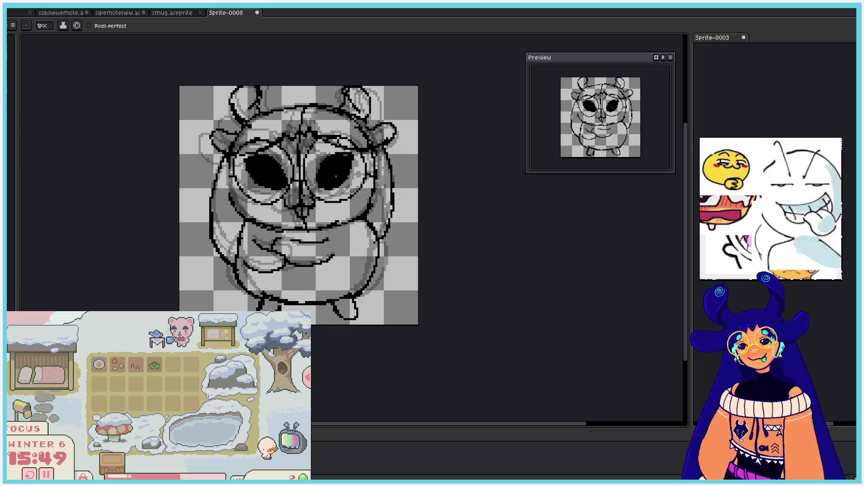
Step: Compare another frame, erase part of the right outline, then undo to restore it
key("Right")
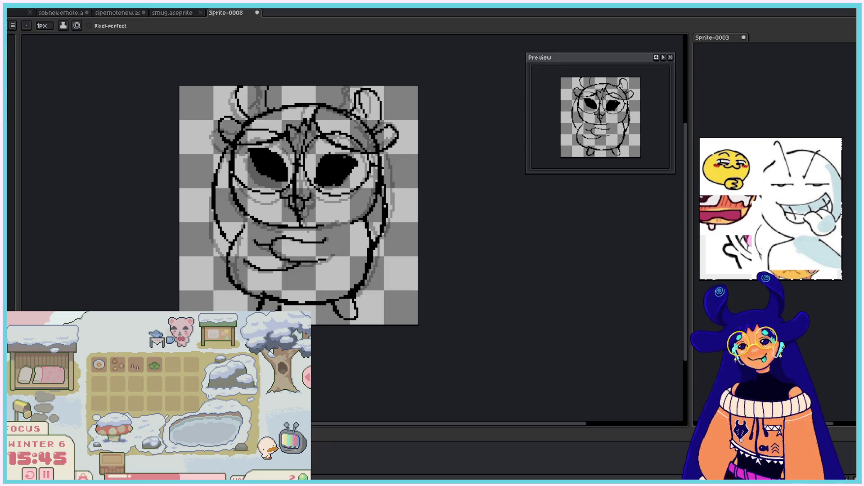
key("e")
mouse_move(391, 171)
left_mouse_down()
mouse_move(396, 239)
mouse_move(396, 153)
mouse_move(382, 242)
left_mouse_up()
key("b")
key("ctrl+z")
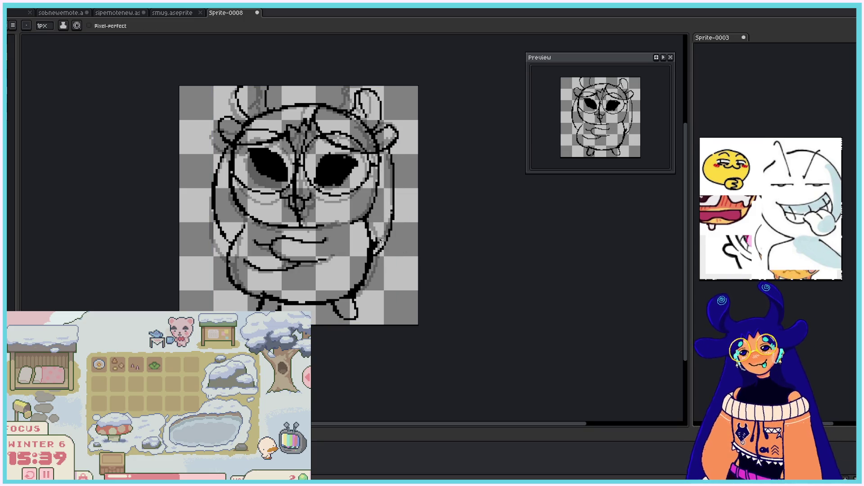
Step: Erase the old left body line and draw a thin new 1px outline there
scroll(211, 162, "up", 1)
key("e")
left_click_drag(218, 135, 213, 261)
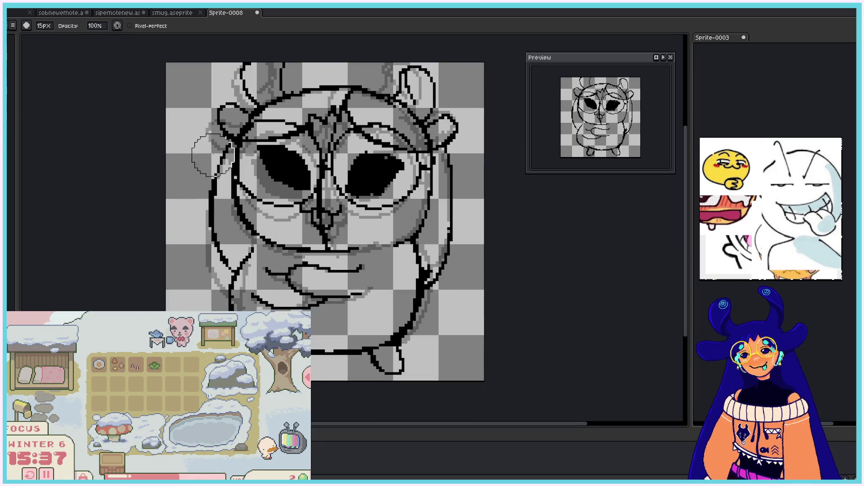
key("b")
mouse_move(225, 143)
left_mouse_down()
mouse_move(208, 180)
mouse_move(228, 289)
left_mouse_up()
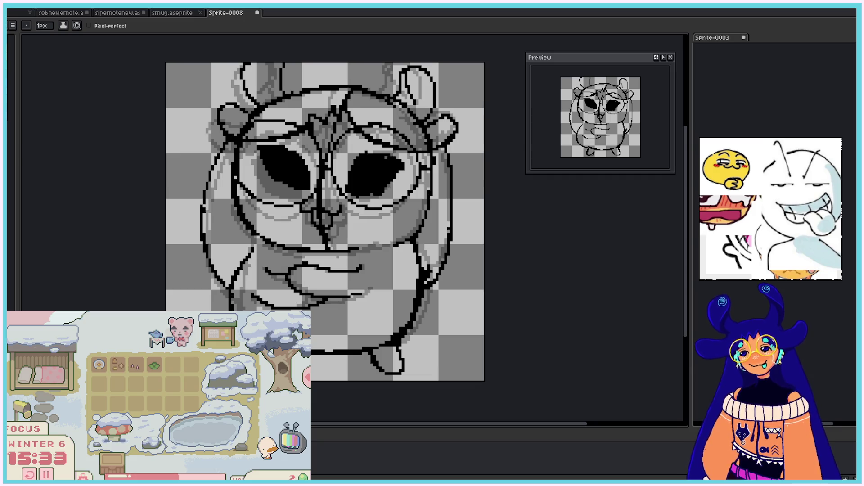
scroll(229, 290, "down", 2)
scroll(232, 286, "up", 1)
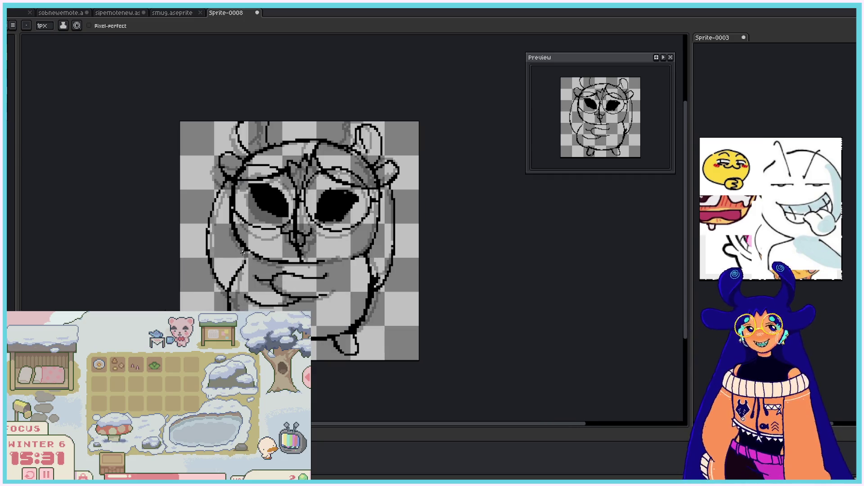
Step: After comparing frames, erase the lower-left body and arm lines and redraw the left body edge
key("Right")
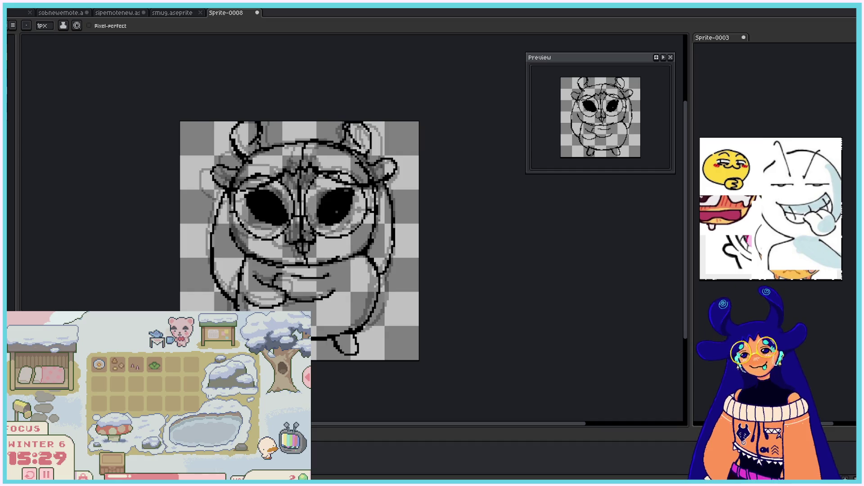
key("Right")
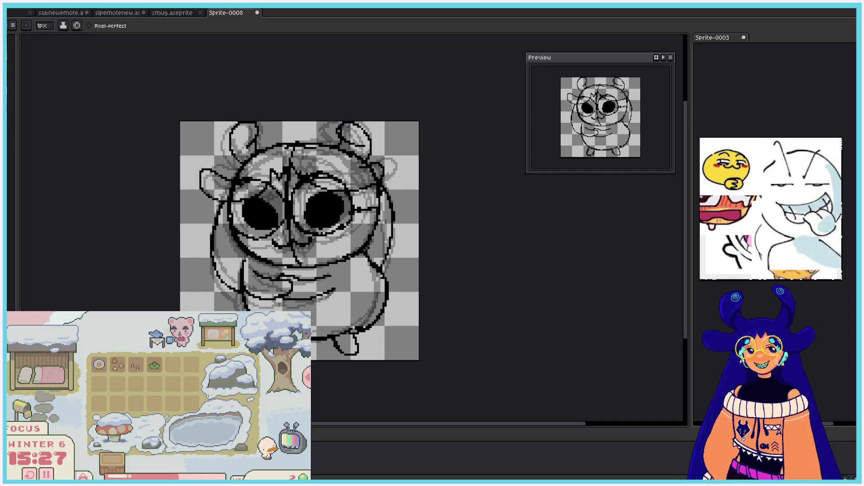
key("Right")
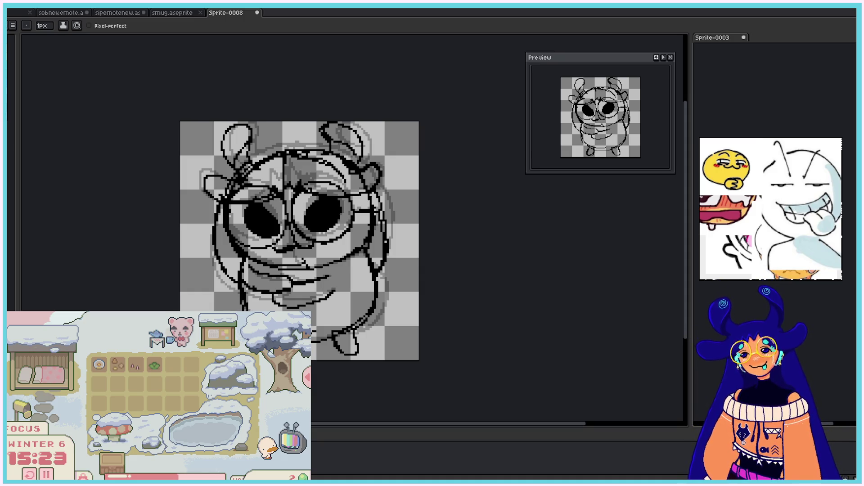
key("Right")
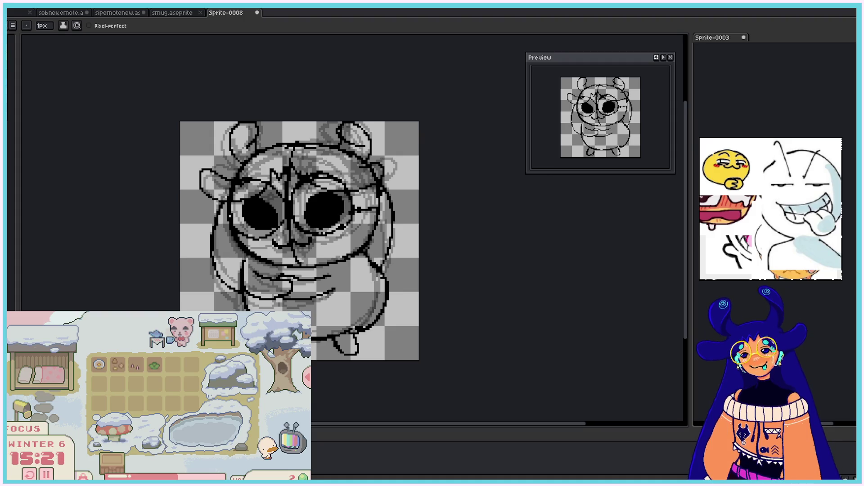
left_click_drag(243, 265, 274, 302)
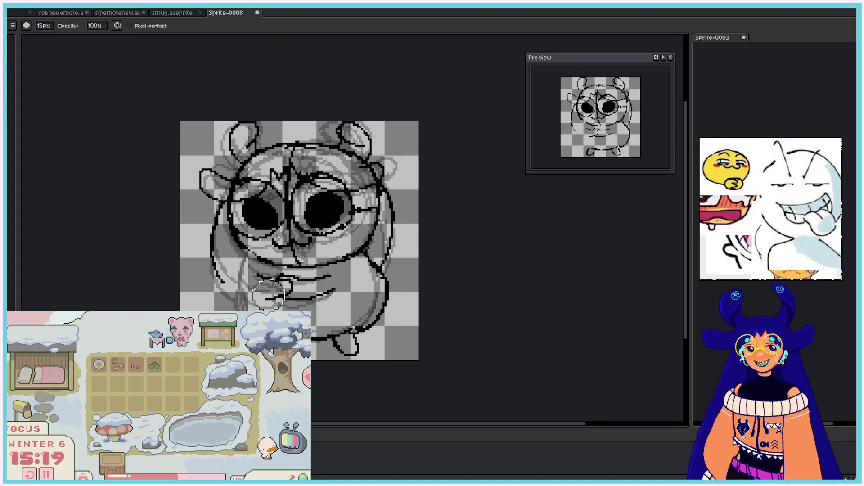
mouse_move(245, 261)
left_mouse_down()
mouse_move(247, 310)
mouse_move(249, 260)
mouse_move(275, 283)
mouse_move(254, 299)
left_mouse_up()
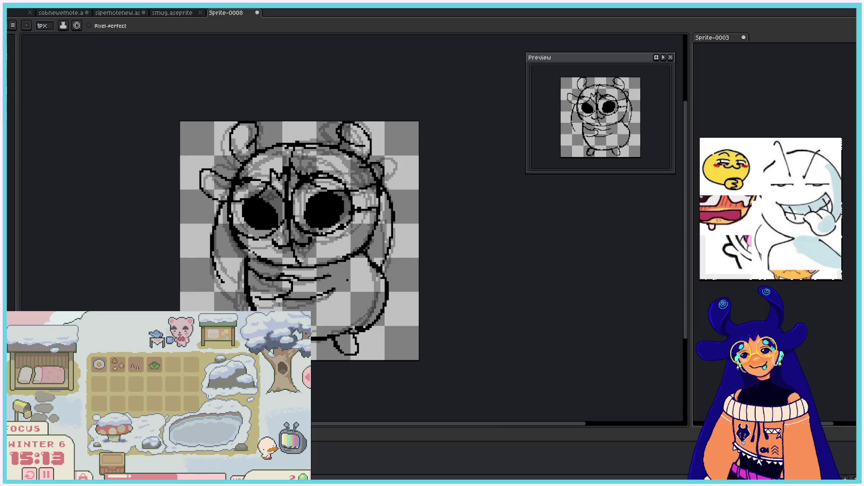
key("Right")
key("e")
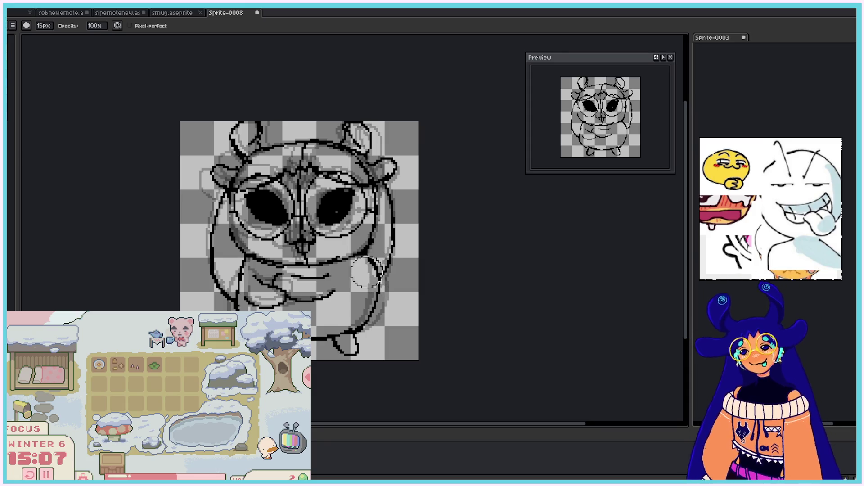
left_click(43, 25)
Step: Replace the gray strokes on the right body edge with a black outline
left_click_drag(369, 260, 373, 317)
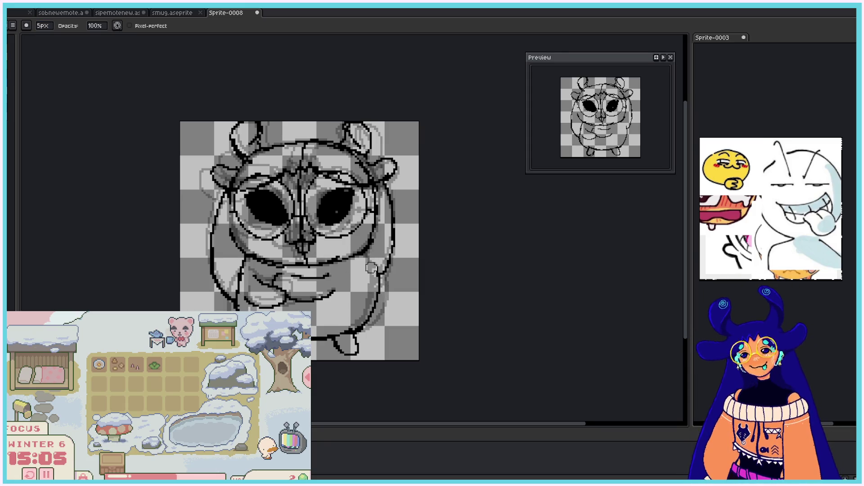
key("b")
left_click_drag(367, 266, 361, 318)
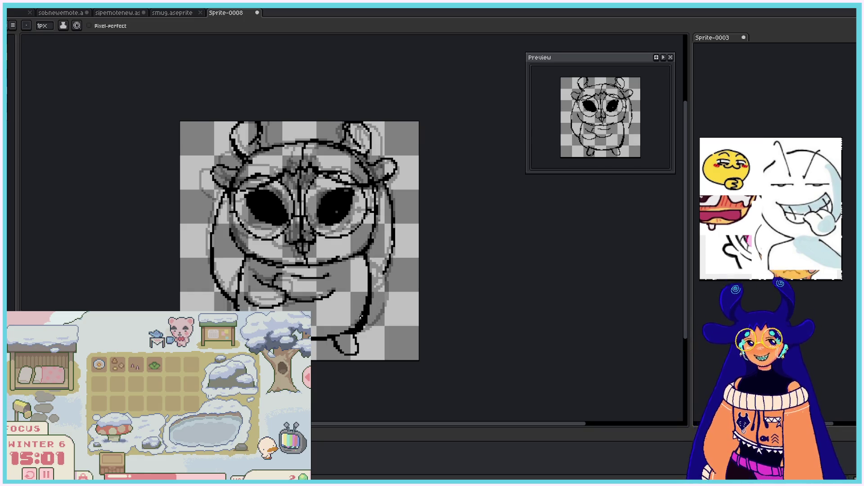
key("Right")
Step: With a 5px eraser, clear faint left-body pixels and draw a black left outline
key("e")
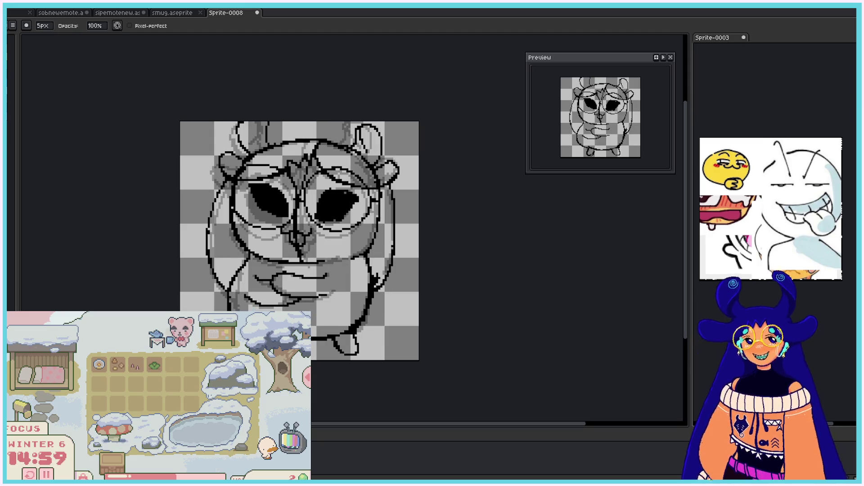
left_click_drag(248, 270, 231, 306)
key("b")
left_click_drag(240, 259, 228, 310)
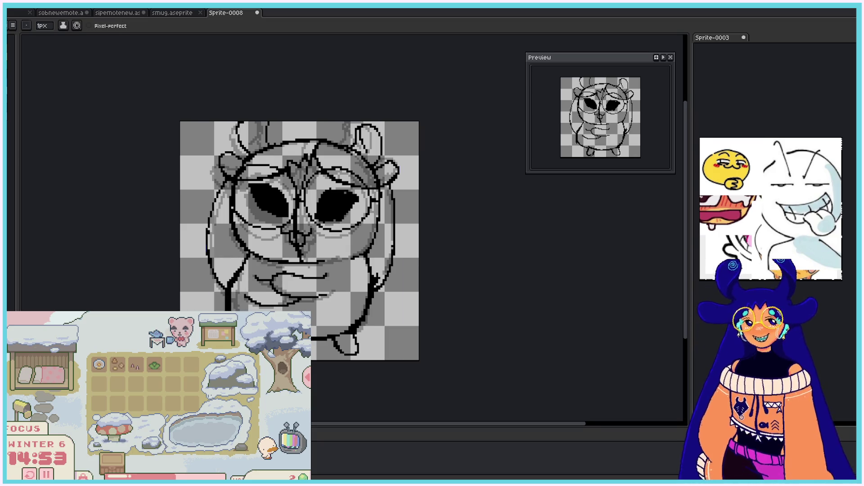
key("ctrl+z")
key("ctrl+y")
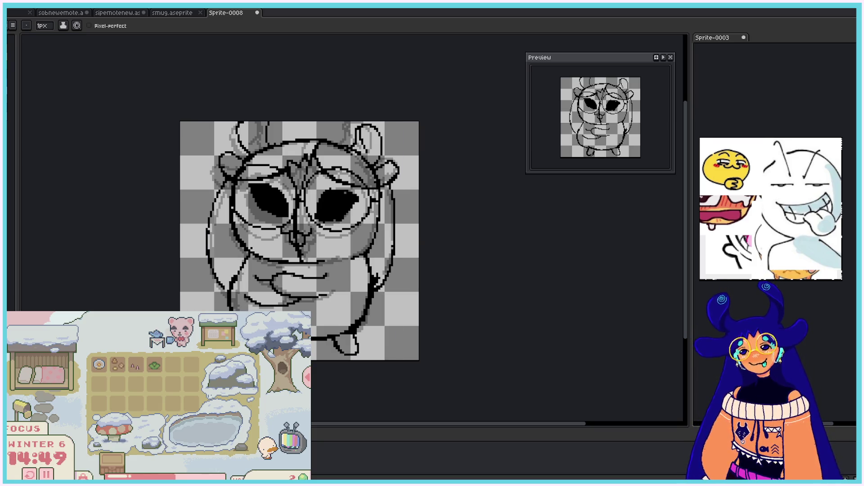
Step: Play the animation to review the frames, stop it, and close Cel Properties
key("Return")
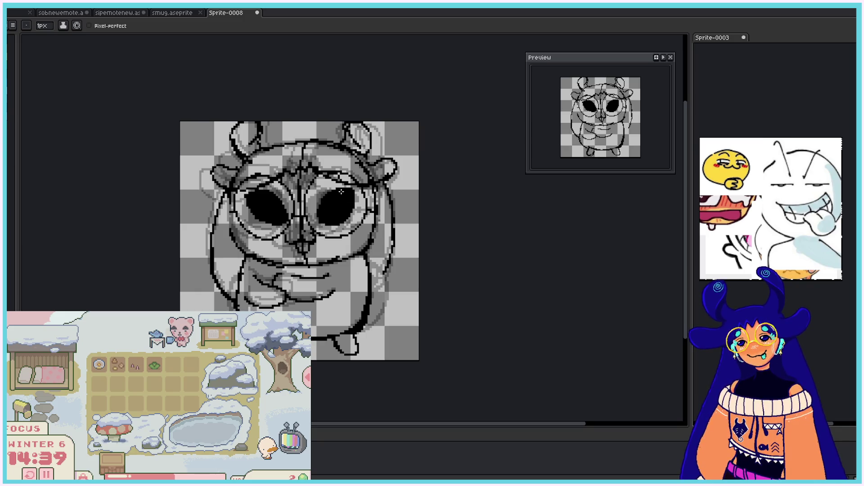
key("period")
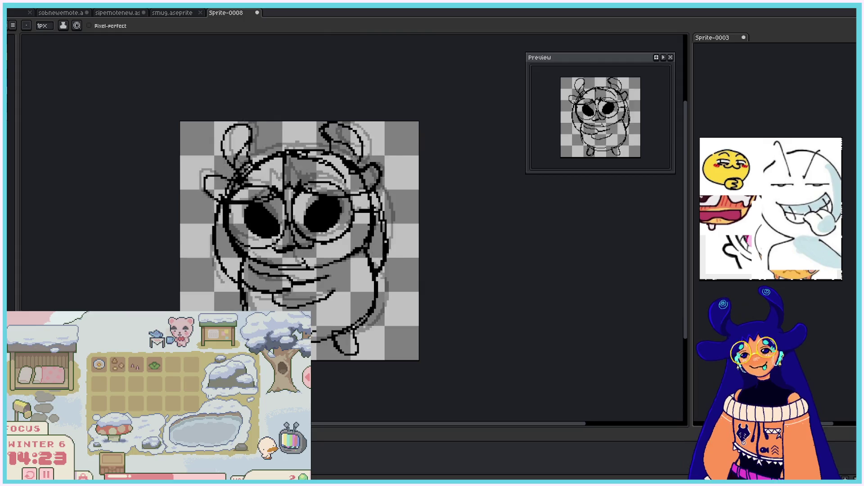
key("Return")
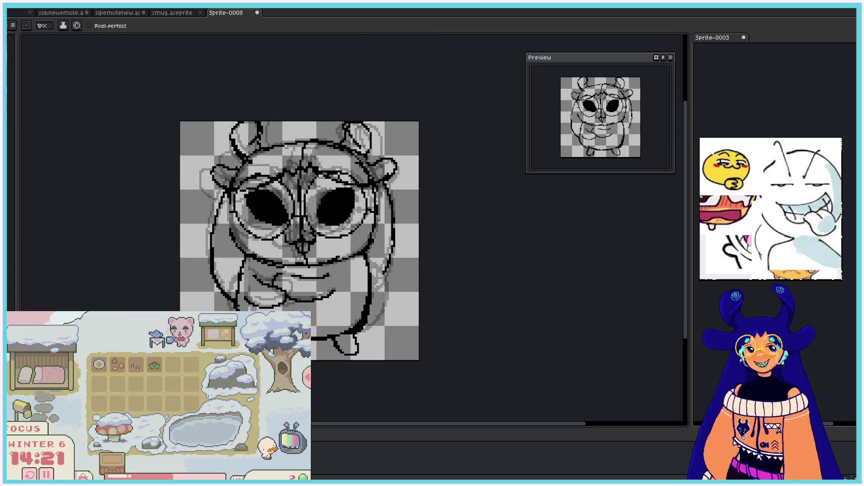
key("Right")
key("ctrl+shift+p")
left_click(502, 226)
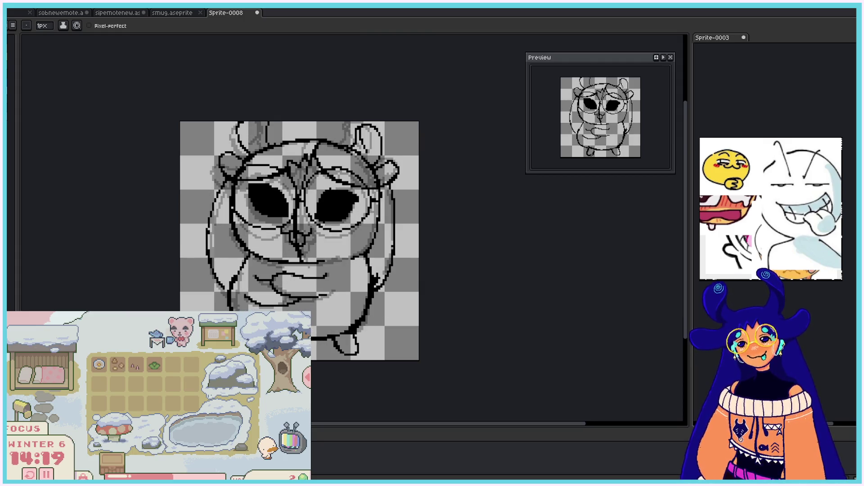
Step: Erase the dark hand and arm strokes and redraw the hand curve
key("Right")
key("e")
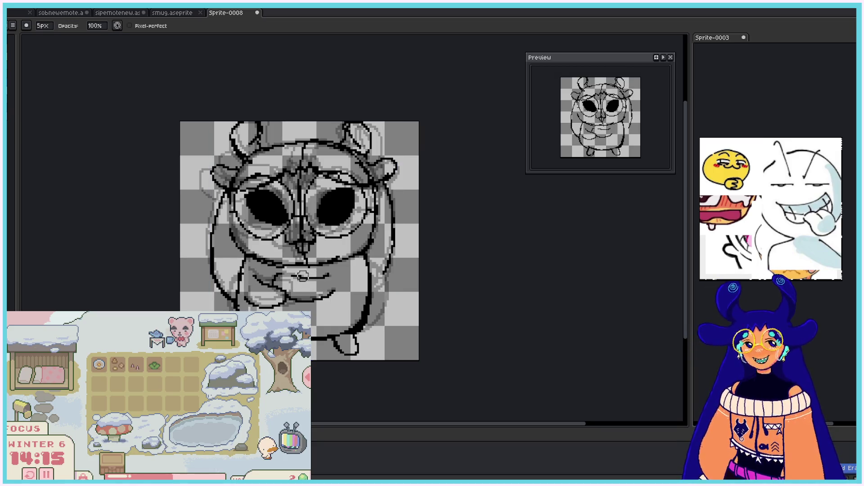
key("Right")
left_click_drag(322, 275, 273, 281)
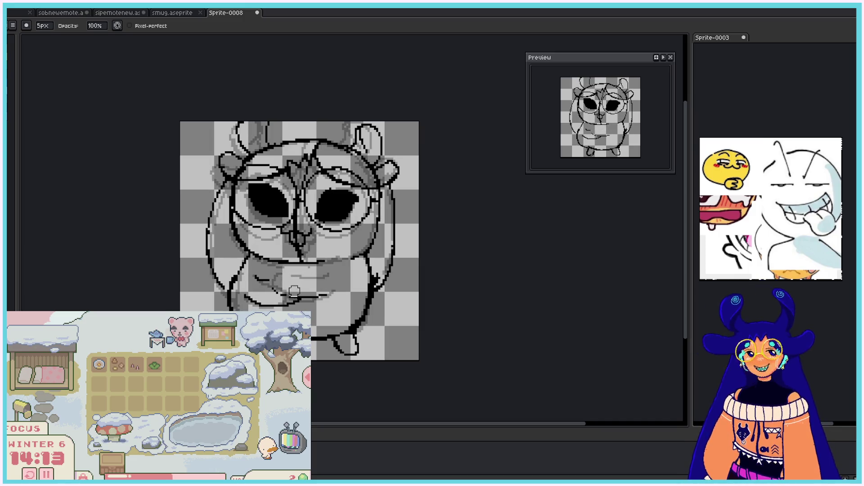
key("b")
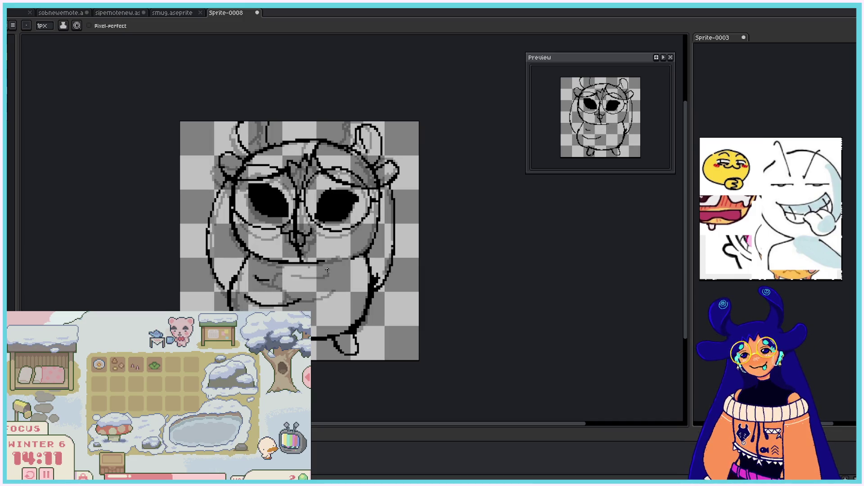
left_click_drag(283, 269, 278, 292)
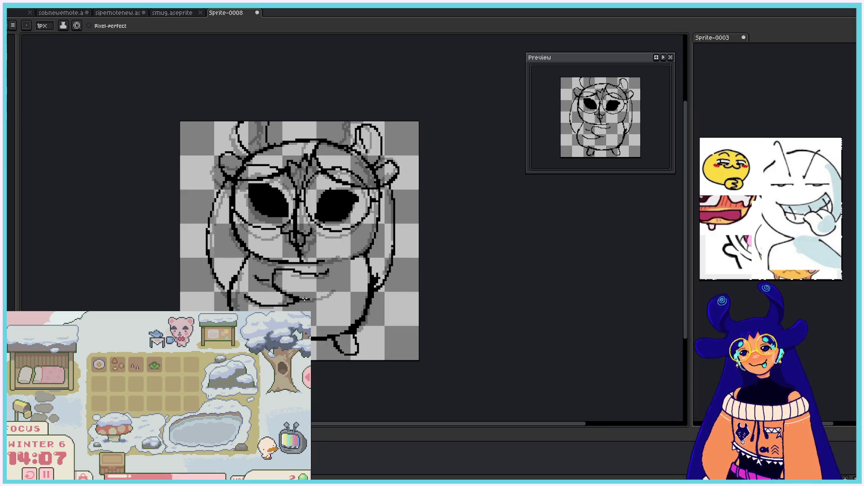
key("ctrl+z")
left_click_drag(329, 270, 289, 270)
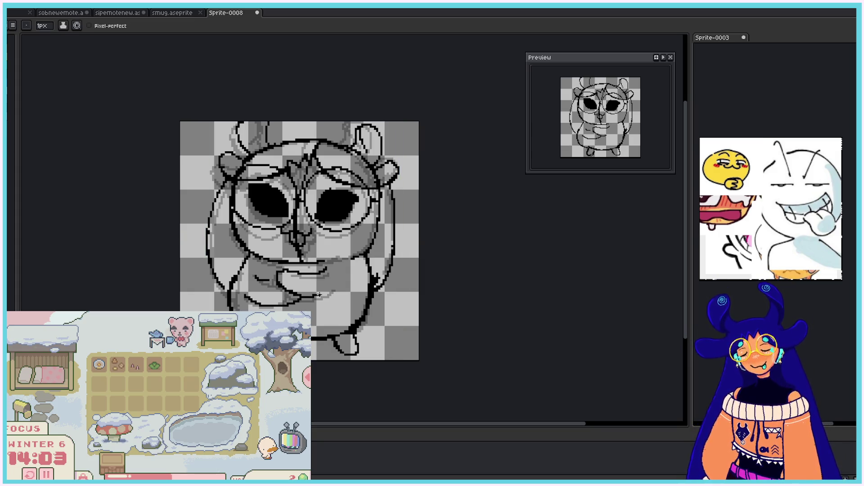
left_click_drag(272, 280, 276, 284)
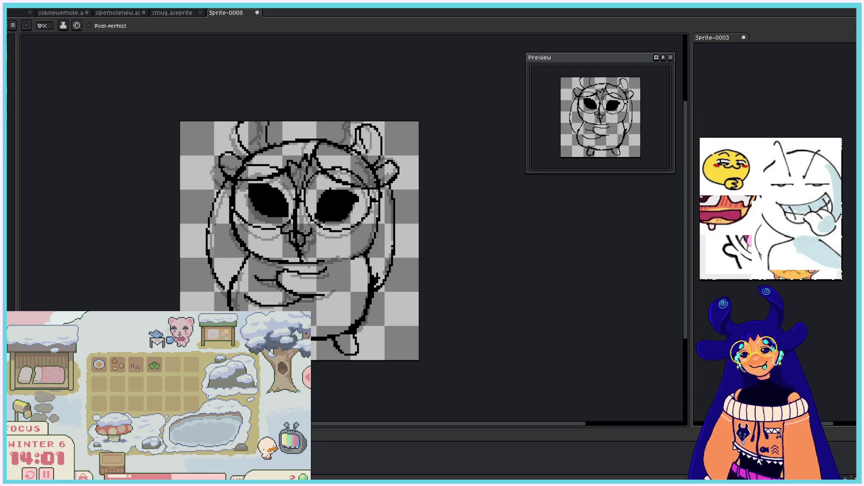
Step: Play the animation, then trace the body's right and lower-right edge in black
key("Return")
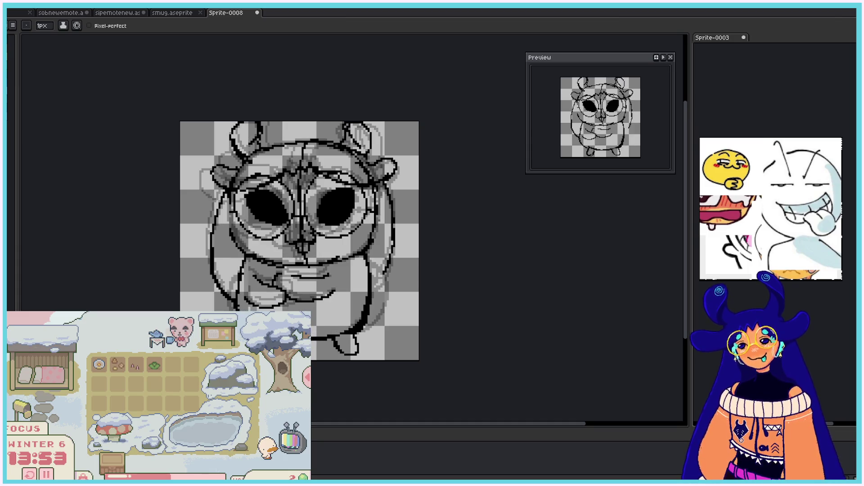
left_click_drag(386, 273, 371, 328)
left_click_drag(385, 268, 373, 325)
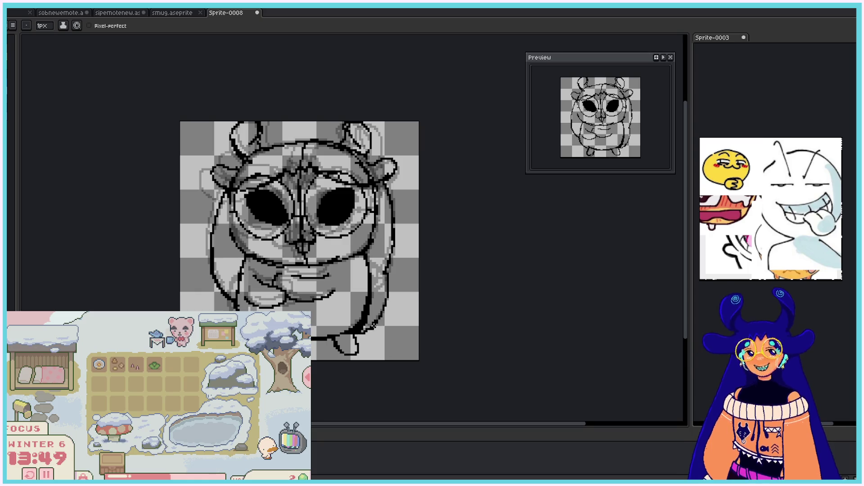
left_click_drag(386, 268, 382, 321)
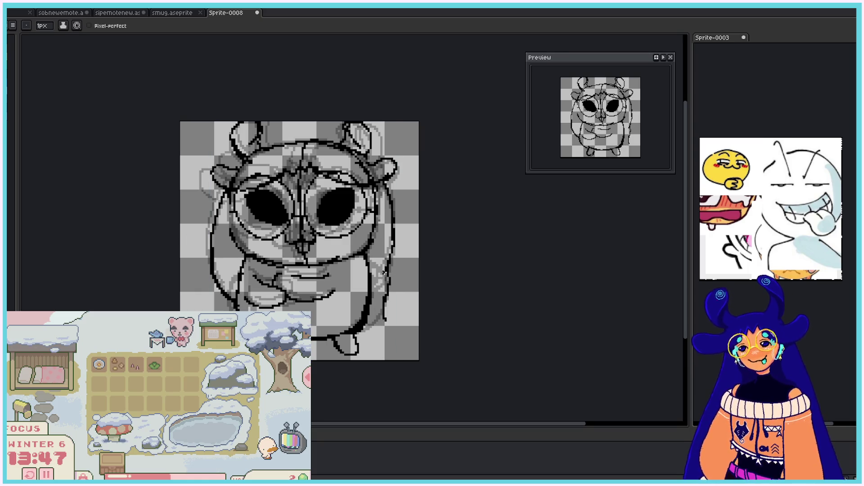
left_click_drag(390, 240, 383, 309)
left_click_drag(391, 260, 366, 325)
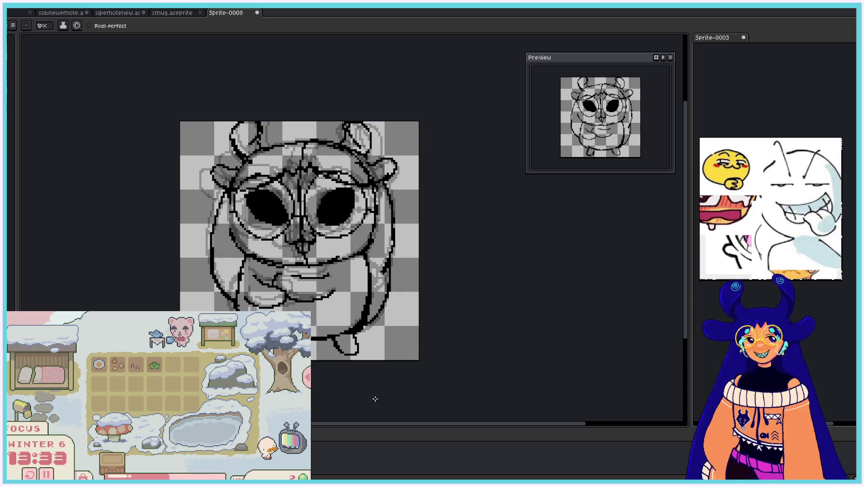
Step: Lower the sketch layer's opacity in Layer Properties to fade it
key("shift+p")
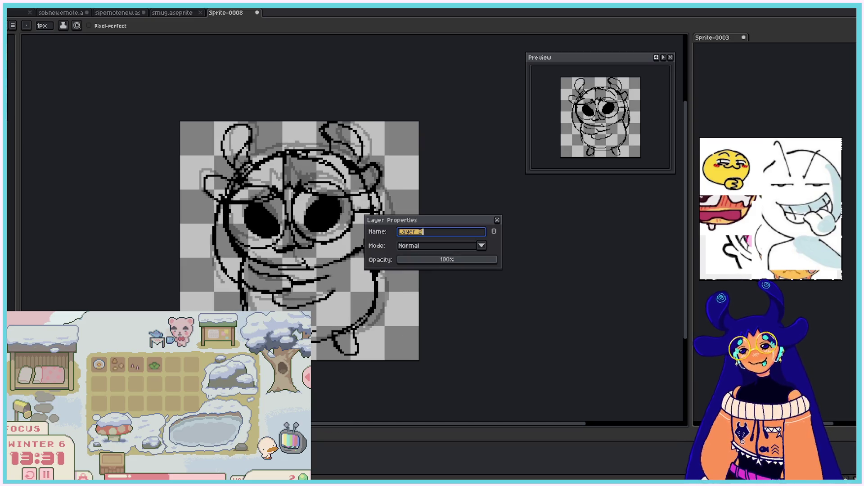
left_click_drag(436, 261, 449, 257)
left_click(497, 220)
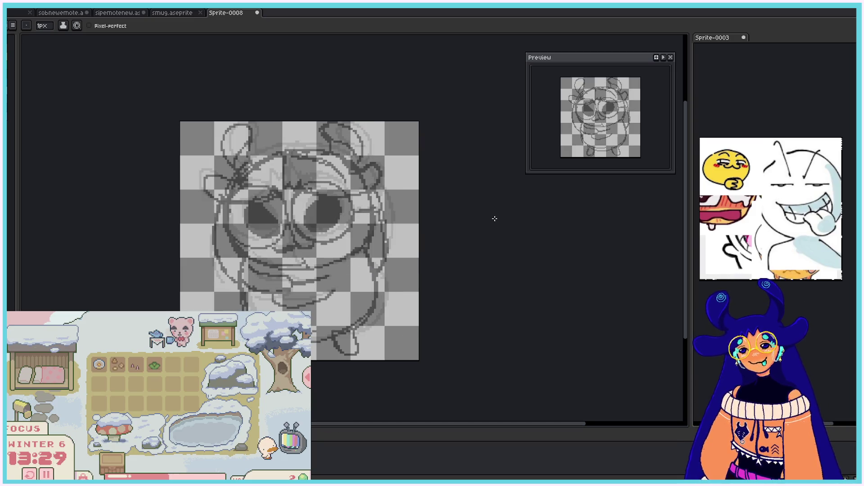
Step: Add a new empty layer and start the left horn outline on it
right_click(42, 14)
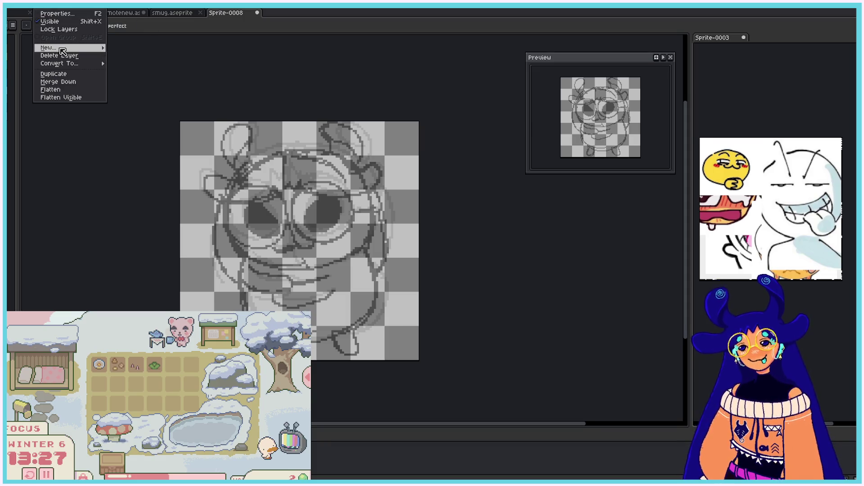
mouse_move(72, 50)
left_click(138, 49)
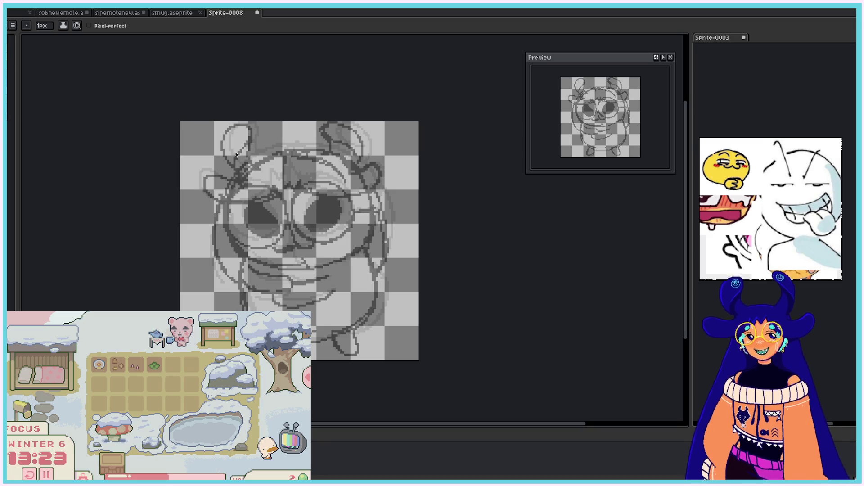
scroll(220, 131, "up", 1)
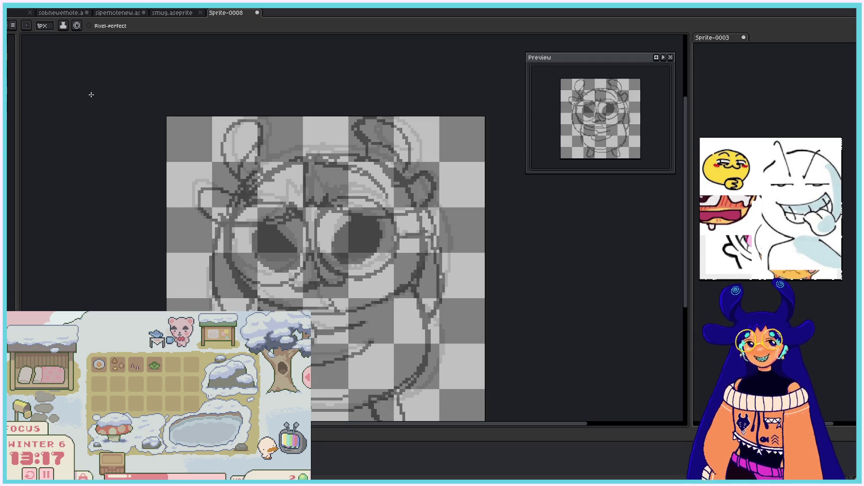
left_click_drag(242, 185, 229, 137)
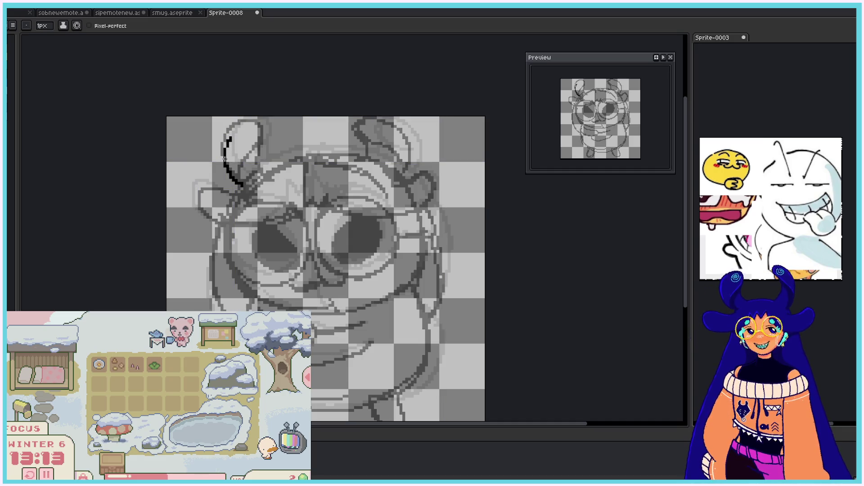
Step: Redraw the left horn's outer curve, undoing the failed attempts
key("ctrl+z")
left_click_drag(241, 182, 230, 128)
key("ctrl+z")
mouse_move(240, 185)
left_mouse_down()
mouse_move(232, 126)
mouse_move(233, 185)
mouse_move(236, 123)
mouse_move(259, 135)
left_mouse_up()
key("ctrl+z")
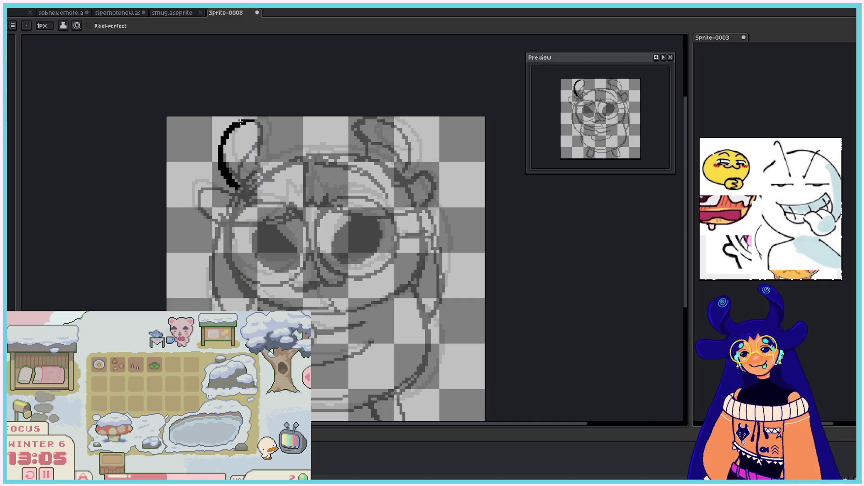
key("ctrl+z")
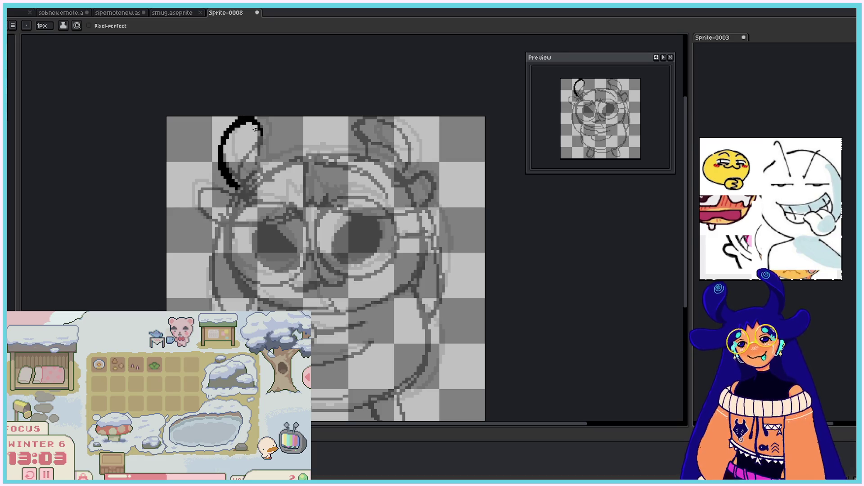
Step: Finish the horn down its right side, draw the head's top edge, and outline the right eye
left_click_drag(258, 122, 270, 170)
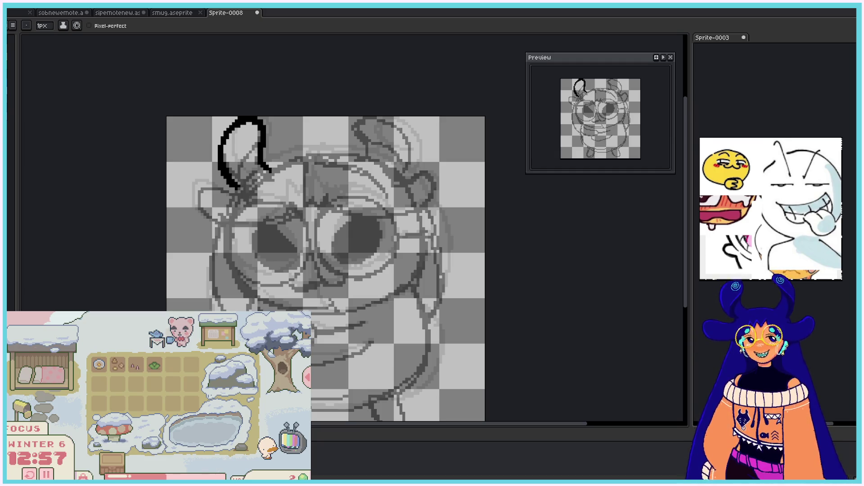
mouse_move(270, 169)
left_mouse_down()
mouse_move(305, 153)
mouse_move(350, 151)
mouse_move(361, 144)
mouse_move(358, 117)
left_mouse_up()
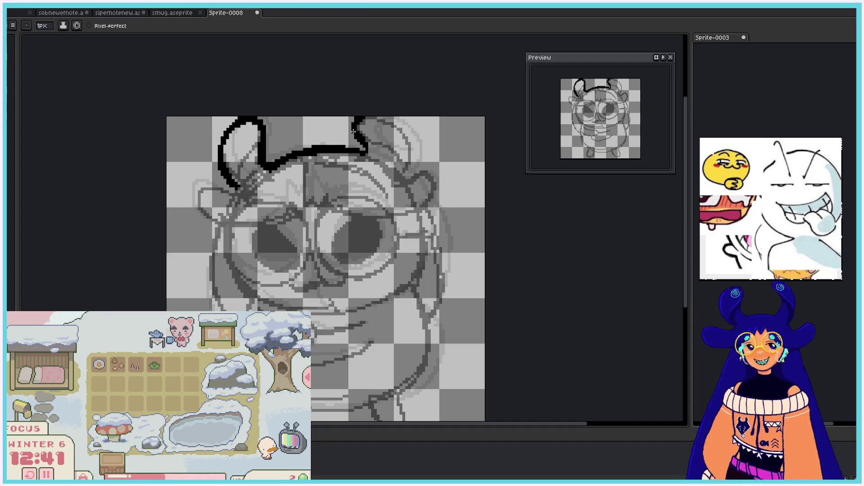
mouse_move(359, 118)
left_mouse_down()
mouse_move(386, 117)
mouse_move(404, 137)
mouse_move(410, 178)
left_mouse_up()
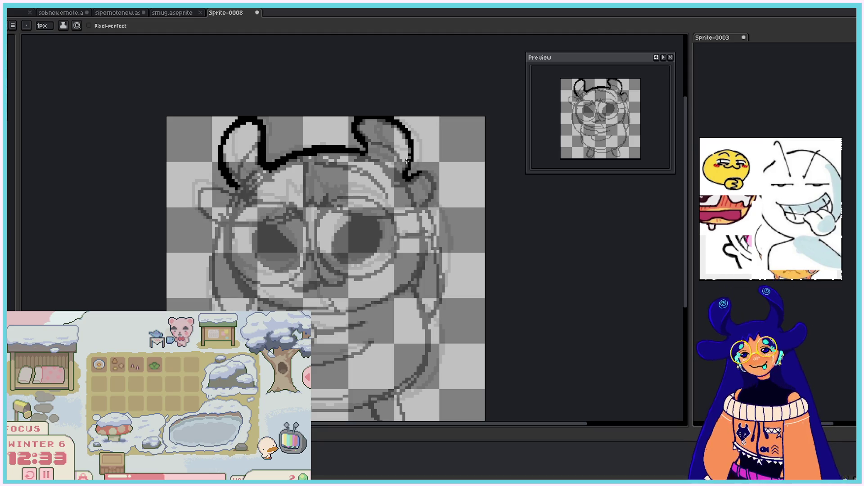
mouse_move(350, 261)
left_mouse_down()
mouse_move(330, 236)
mouse_move(356, 220)
mouse_move(335, 229)
left_mouse_up()
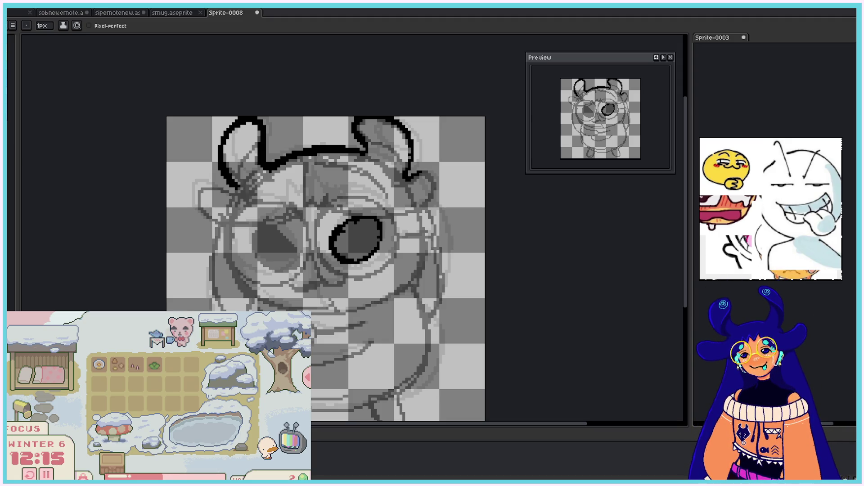
Step: Fill the right eye solid black, covering its grey highlight
left_click_drag(335, 245, 353, 247)
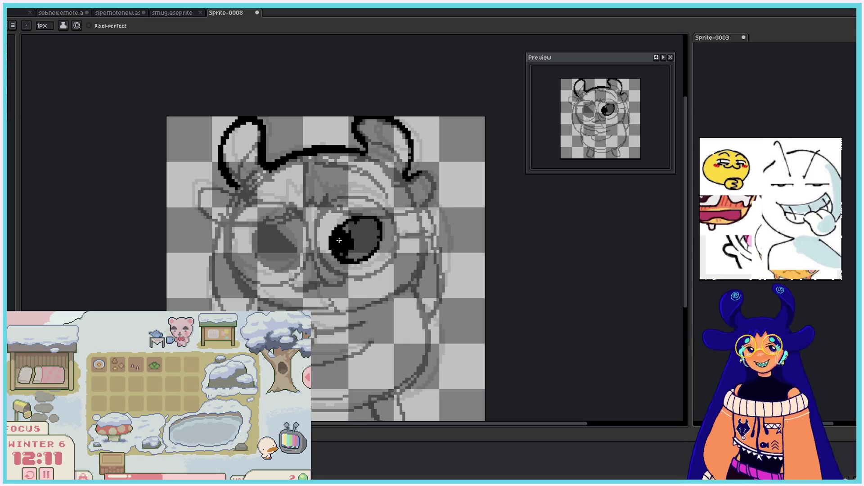
left_click_drag(351, 227, 357, 243)
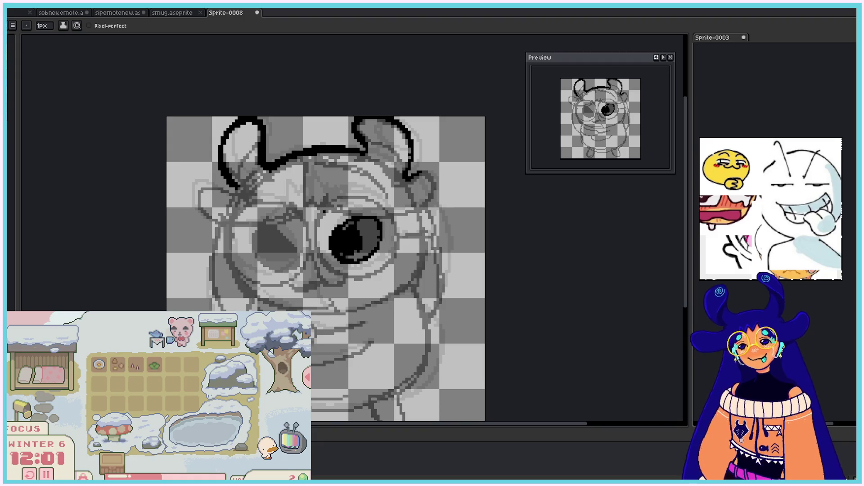
left_click_drag(346, 232, 345, 240)
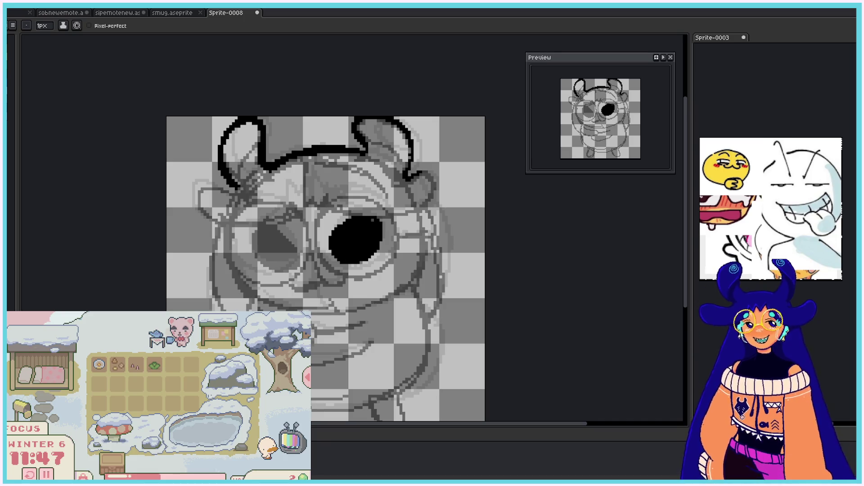
Step: Draw the left eye and fill it in as a solid black oval
mouse_move(296, 251)
left_mouse_down()
mouse_move(266, 227)
mouse_move(260, 243)
left_mouse_up()
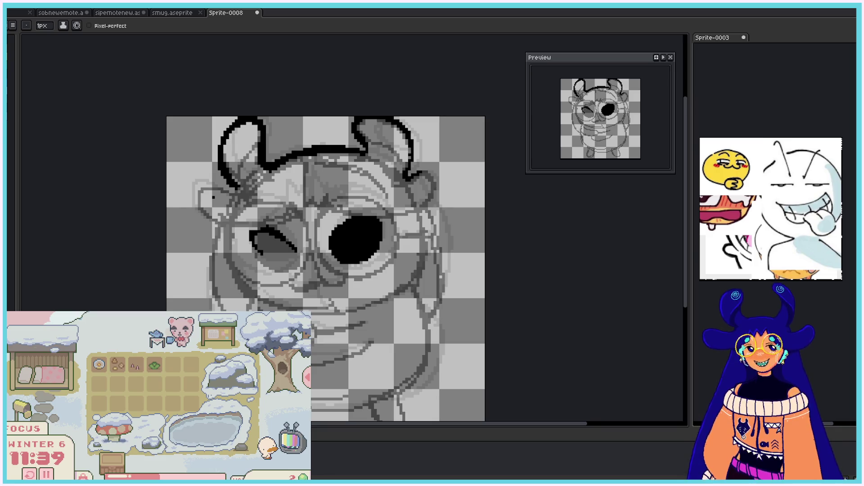
left_click_drag(260, 229, 255, 244)
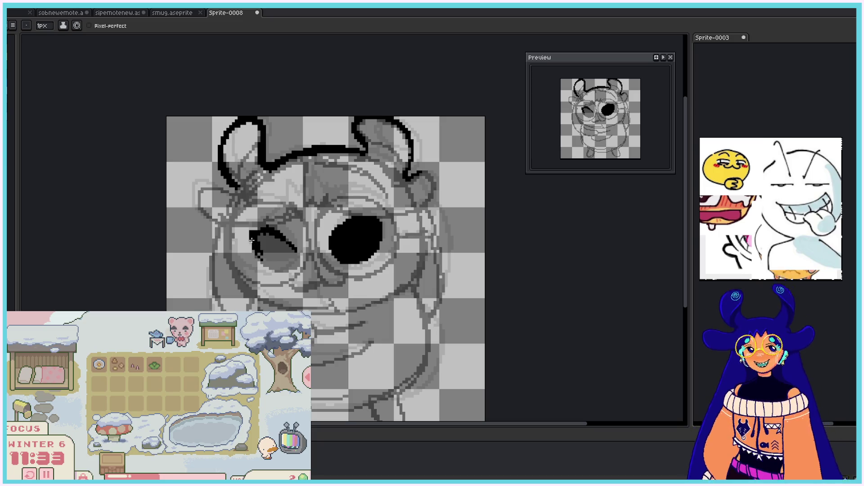
left_click_drag(255, 246, 270, 263)
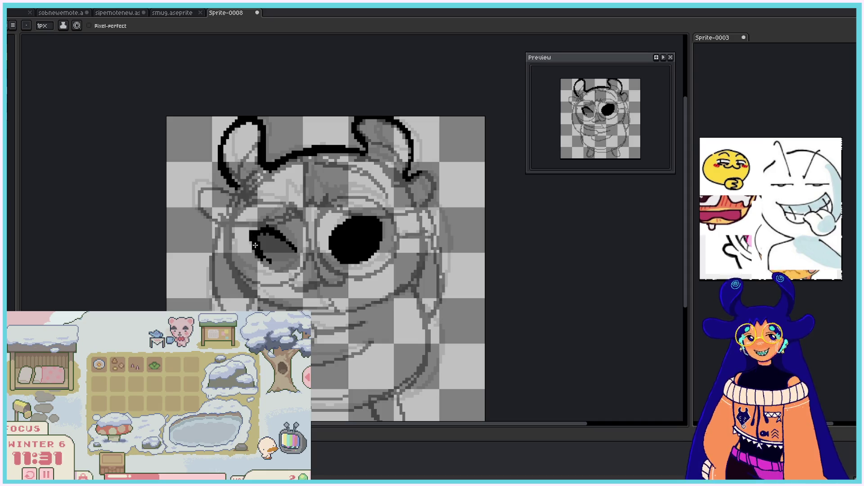
left_click_drag(257, 232, 264, 227)
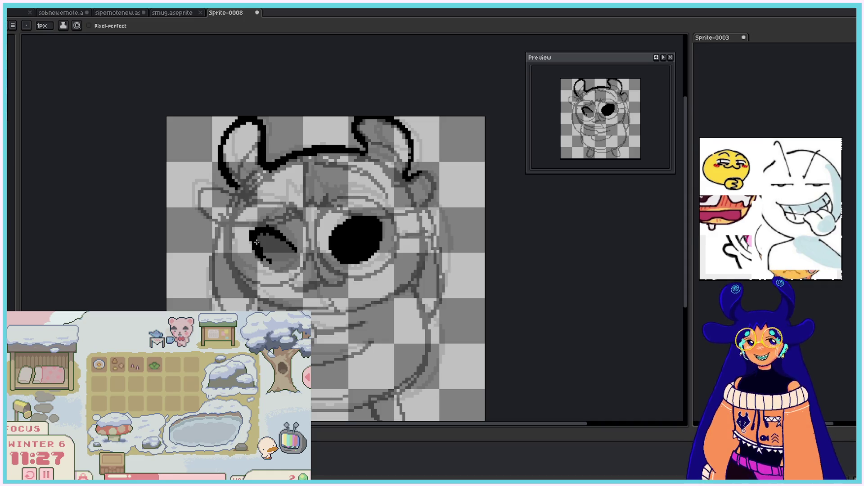
mouse_move(259, 237)
left_mouse_down()
mouse_move(276, 254)
mouse_move(271, 240)
mouse_move(292, 244)
mouse_move(286, 262)
mouse_move(276, 251)
mouse_move(283, 265)
left_mouse_up()
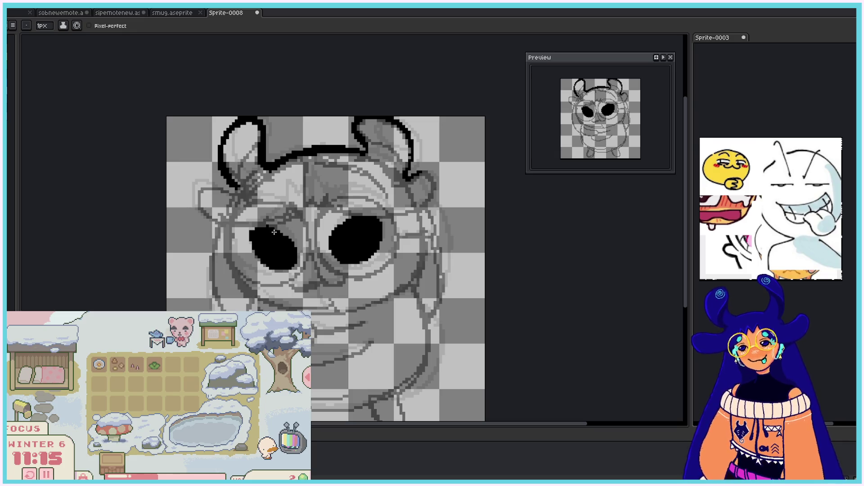
left_click_drag(252, 233, 273, 230)
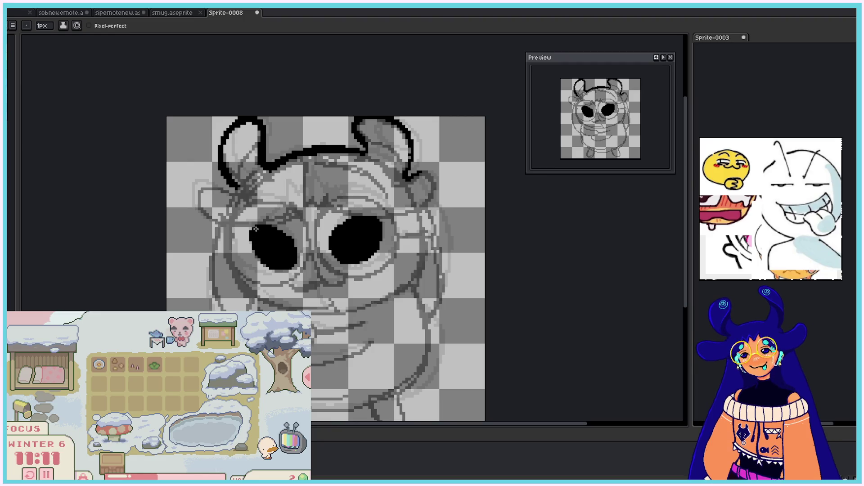
Step: Extend the left eye's top edge upward with the 1px pencil
key("e")
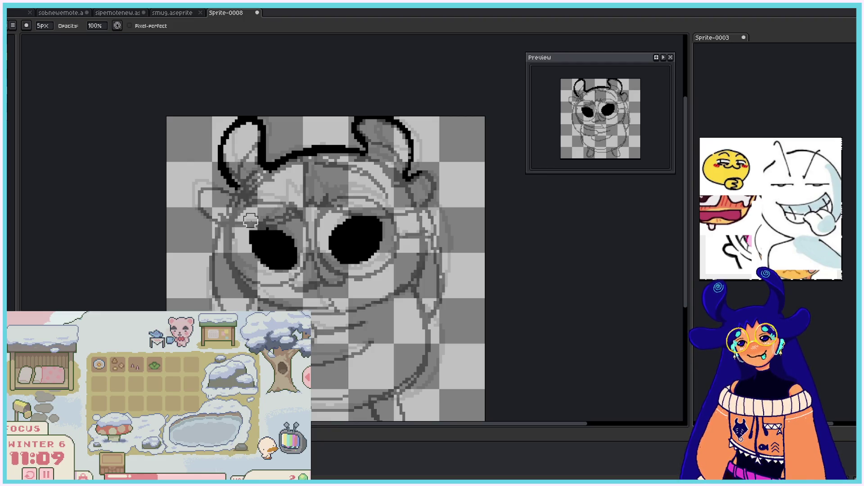
key("b")
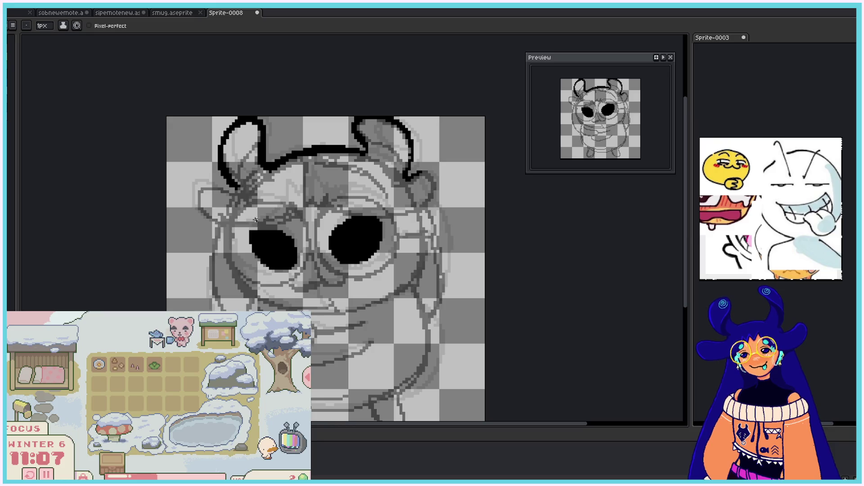
left_click_drag(254, 228, 274, 228)
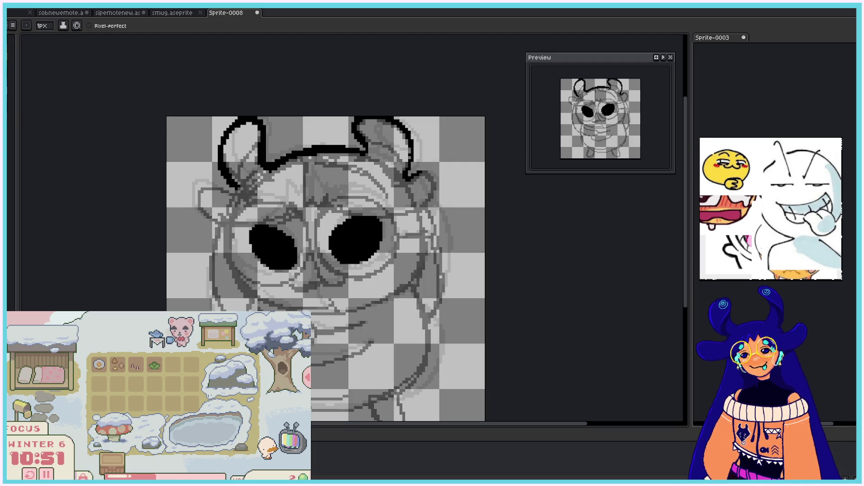
Step: Draw a small nose between the eyes and outline the right eye's left and bottom sides
left_click_drag(314, 249, 306, 250)
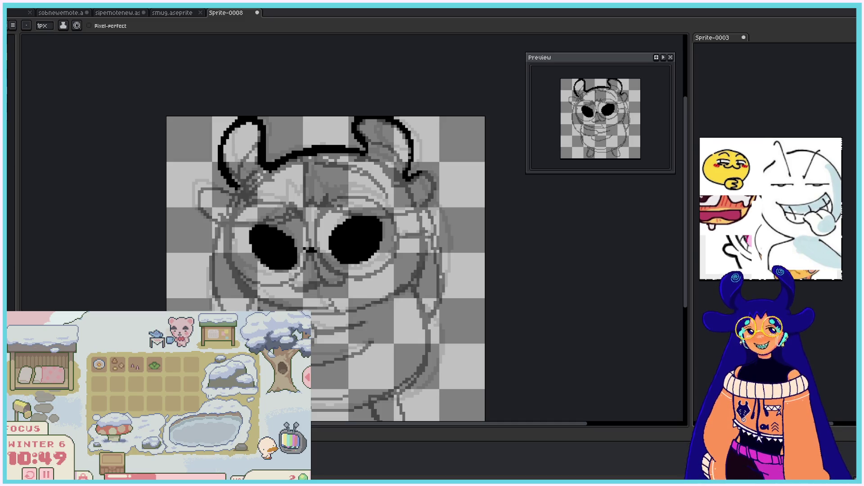
left_click(318, 249)
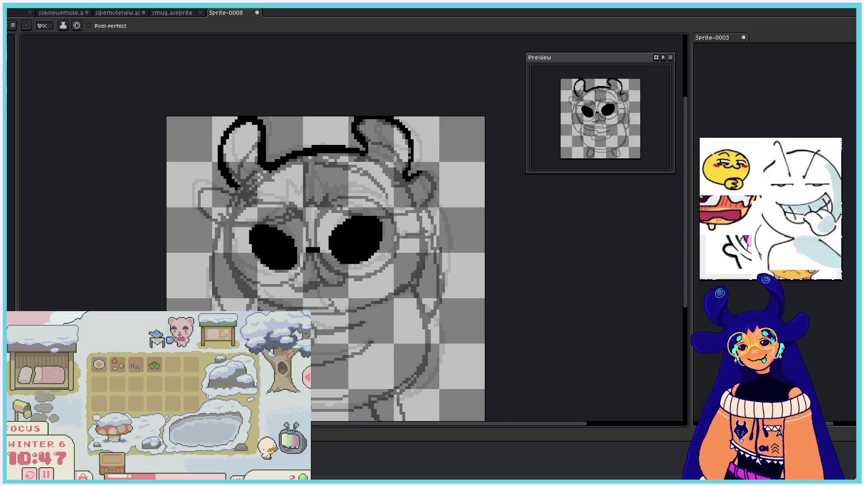
left_click_drag(315, 221, 319, 256)
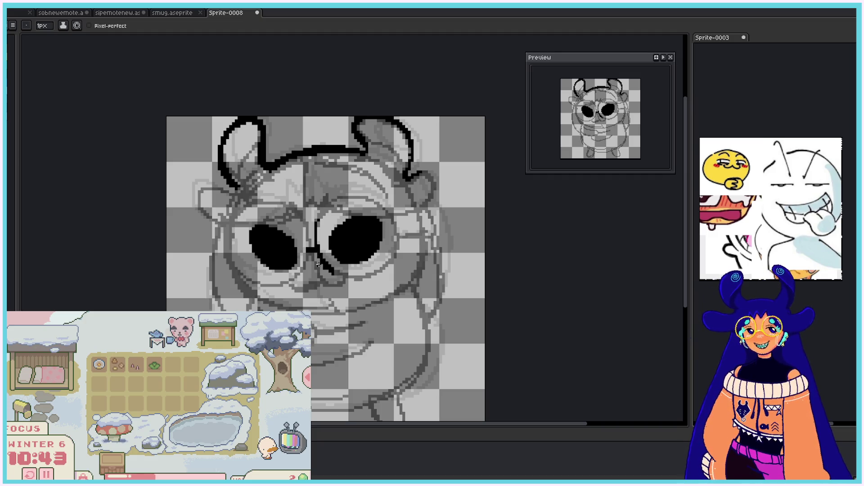
mouse_move(334, 274)
left_mouse_down()
mouse_move(374, 279)
mouse_move(392, 258)
left_mouse_up()
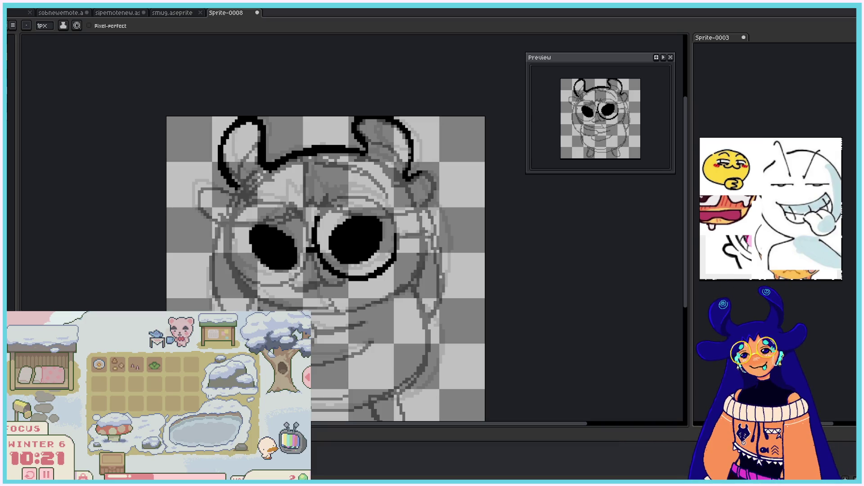
Step: Draw the right lens rim, the bridge, and the left lens's lower and upper arcs
mouse_move(319, 219)
left_mouse_down()
mouse_move(324, 210)
mouse_move(383, 210)
mouse_move(396, 257)
left_mouse_up()
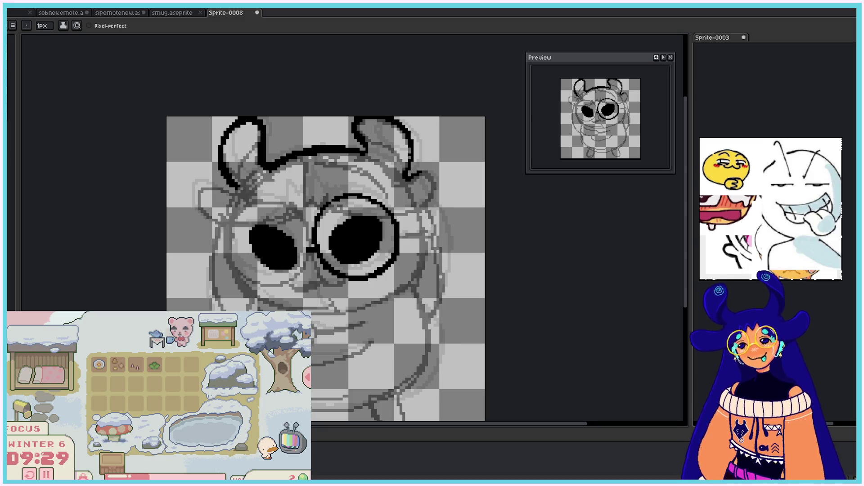
left_click_drag(304, 250, 295, 220)
left_click_drag(304, 261, 291, 281)
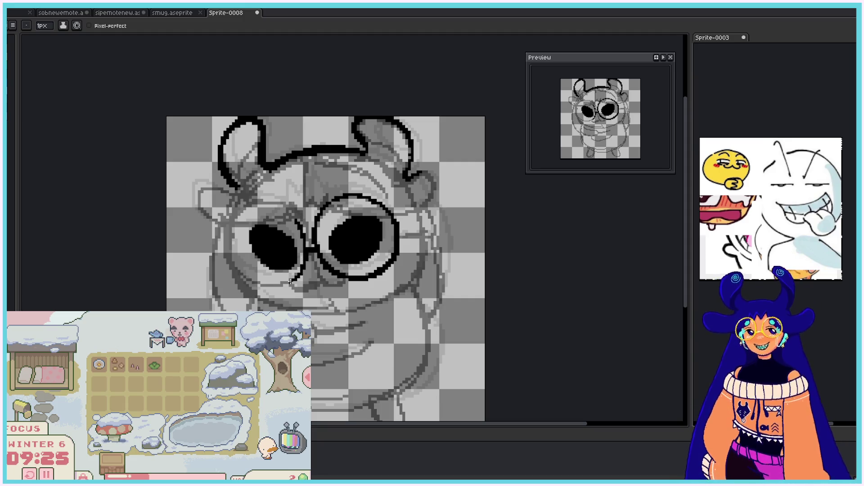
left_click_drag(227, 238, 297, 275)
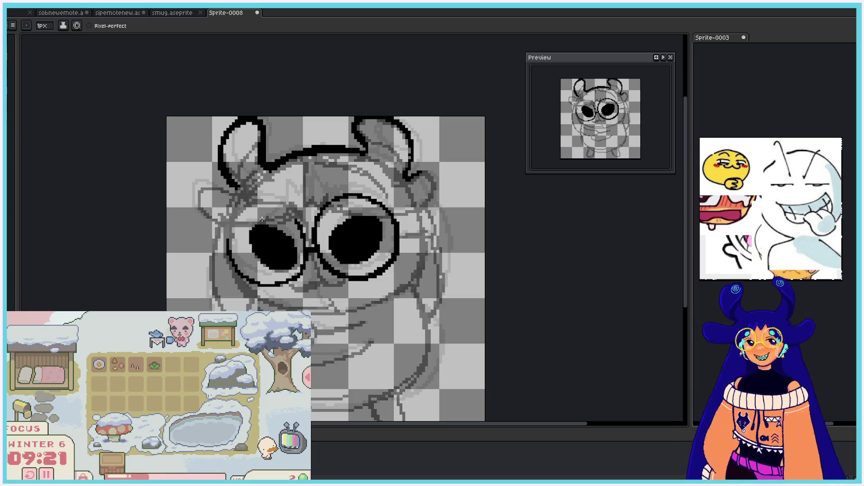
mouse_move(228, 244)
left_mouse_down()
mouse_move(282, 205)
mouse_move(300, 222)
left_mouse_up()
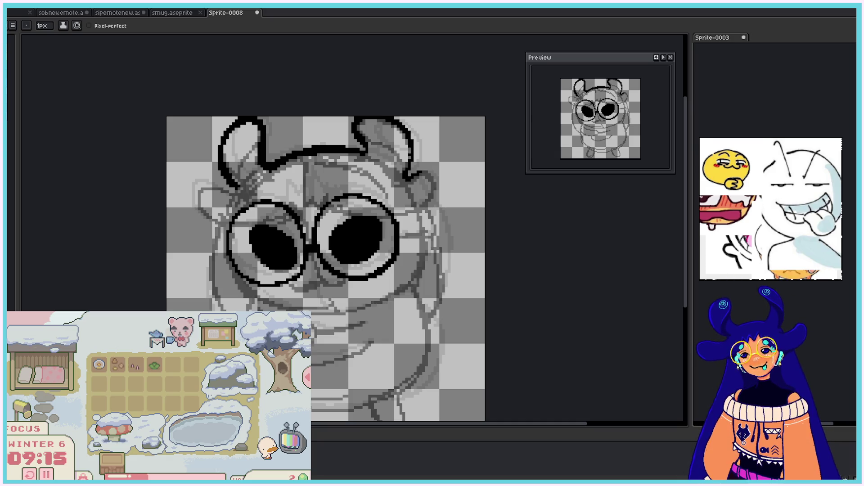
Step: Add the glasses arm off the right lens and outline both ears
left_click_drag(404, 237, 424, 236)
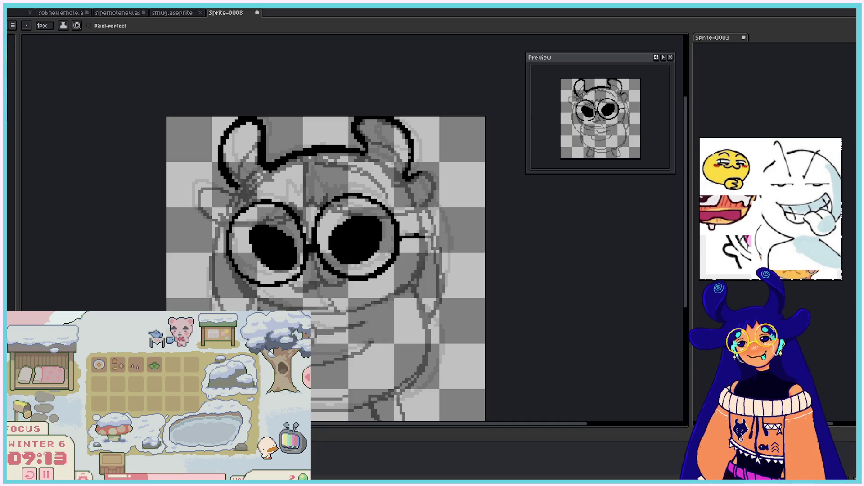
mouse_move(408, 177)
left_mouse_down()
mouse_move(432, 192)
mouse_move(423, 208)
mouse_move(395, 216)
left_mouse_up()
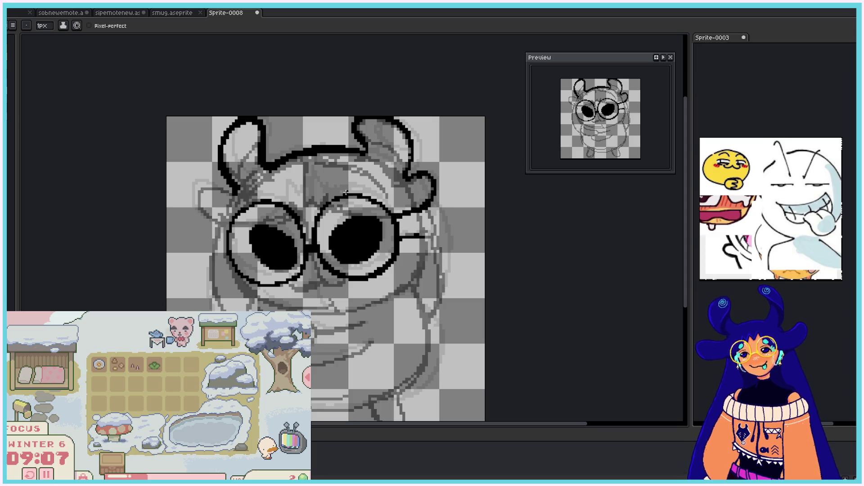
mouse_move(237, 193)
left_mouse_down()
mouse_move(202, 187)
mouse_move(206, 216)
mouse_move(241, 224)
left_mouse_up()
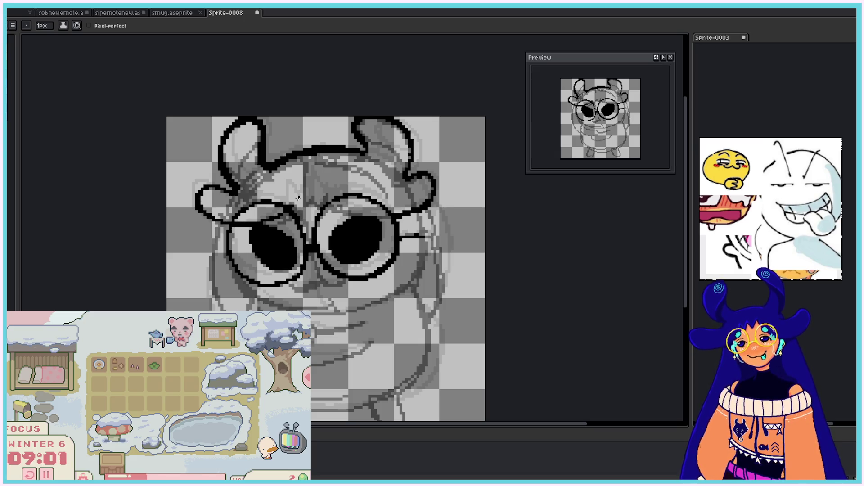
Step: Draw jagged hair spikes above the glasses and outline the left cheek down to the chin
left_click_drag(297, 199, 337, 200)
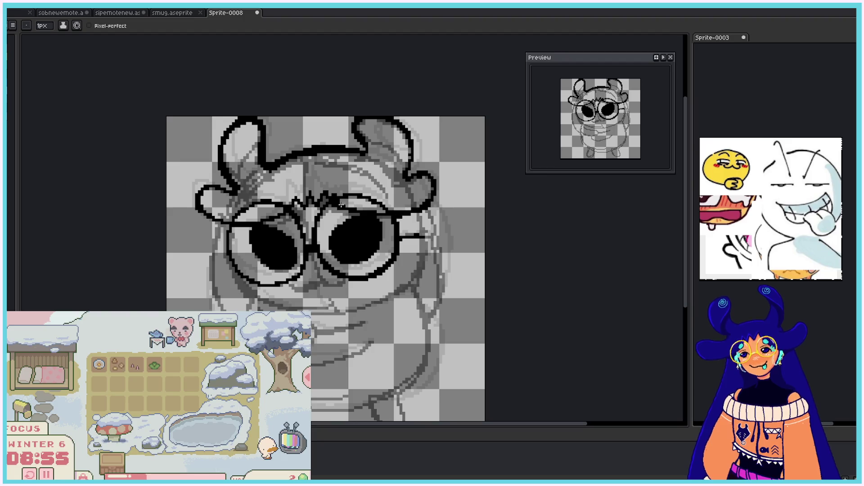
left_click_drag(332, 192, 297, 198)
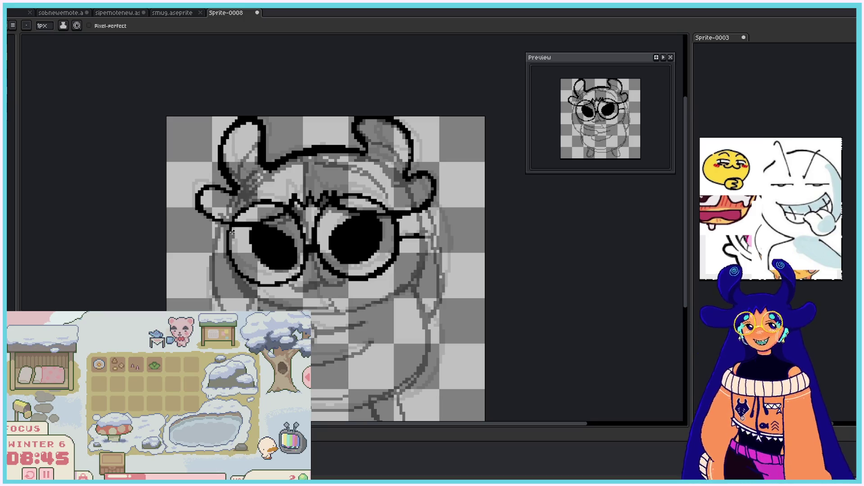
mouse_move(229, 238)
left_mouse_down()
mouse_move(286, 308)
mouse_move(333, 309)
mouse_move(382, 291)
left_mouse_up()
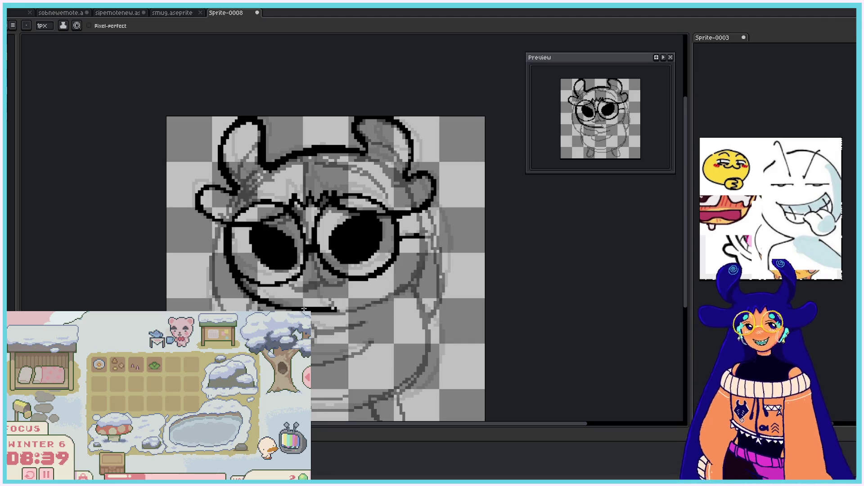
Step: Redraw the chin segment flatter and redo the right lens edge curve
key("ctrl+z")
mouse_move(337, 308)
left_mouse_down()
mouse_move(366, 305)
mouse_move(418, 246)
mouse_move(412, 214)
left_mouse_up()
key("ctrl+z")
left_click_drag(414, 215, 420, 236)
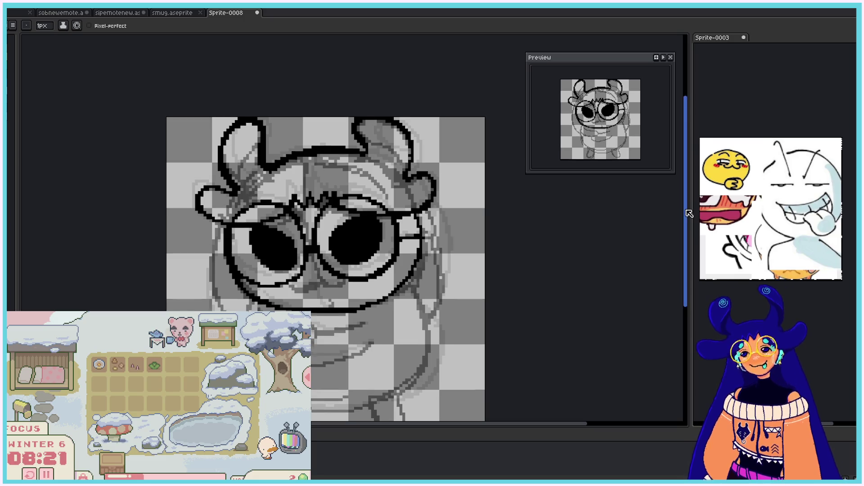
Step: Ink the left cheek curve, the chin lines and the lower outline curving up to the right
left_click_drag(685, 207, 687, 225)
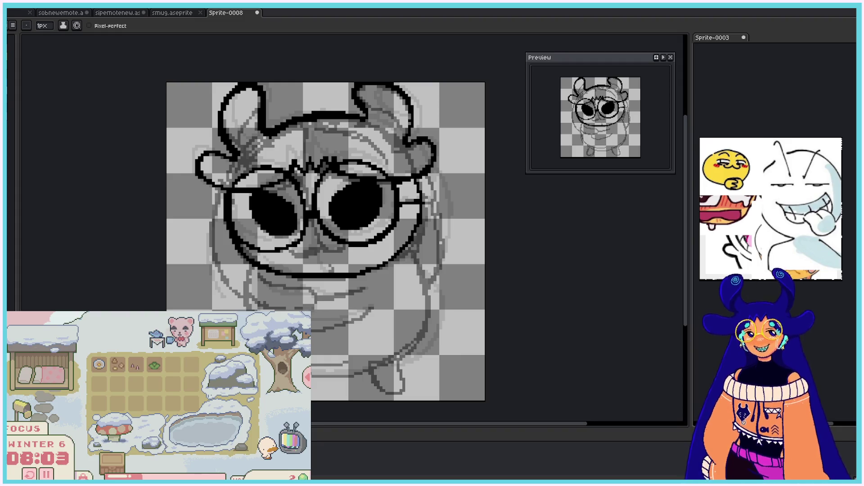
mouse_move(252, 293)
left_mouse_down()
mouse_move(269, 306)
mouse_move(314, 307)
mouse_move(316, 298)
mouse_move(258, 277)
left_mouse_up()
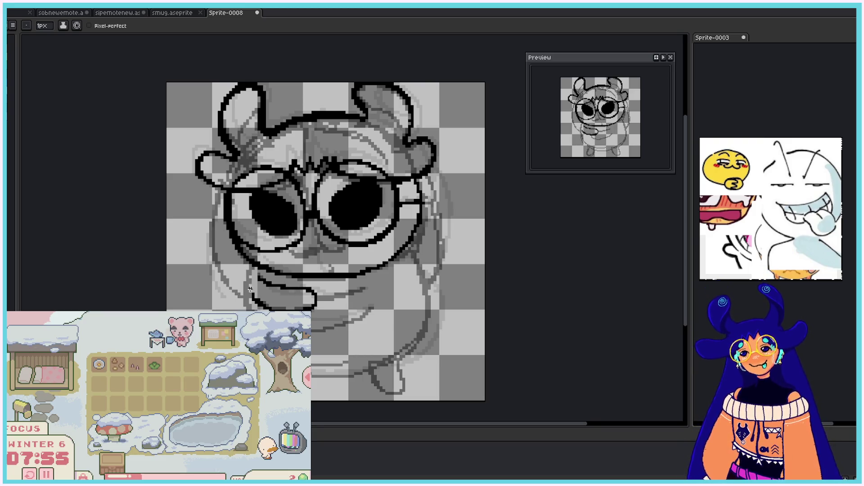
mouse_move(250, 295)
left_mouse_down()
mouse_move(246, 276)
mouse_move(248, 310)
mouse_move(241, 276)
mouse_move(247, 297)
left_mouse_up()
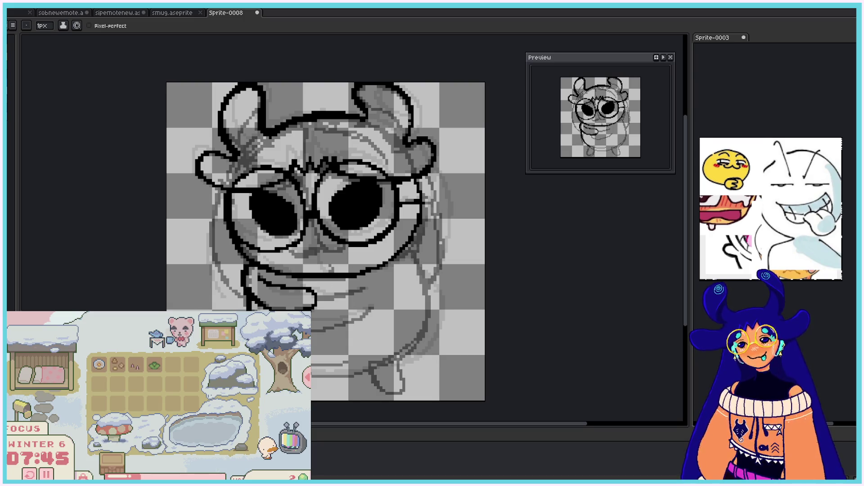
left_click_drag(311, 331, 373, 308)
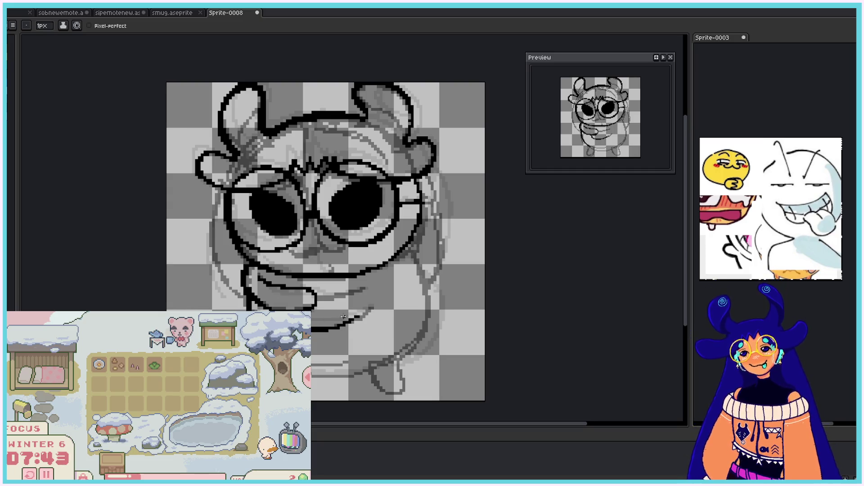
left_click_drag(316, 295, 366, 286)
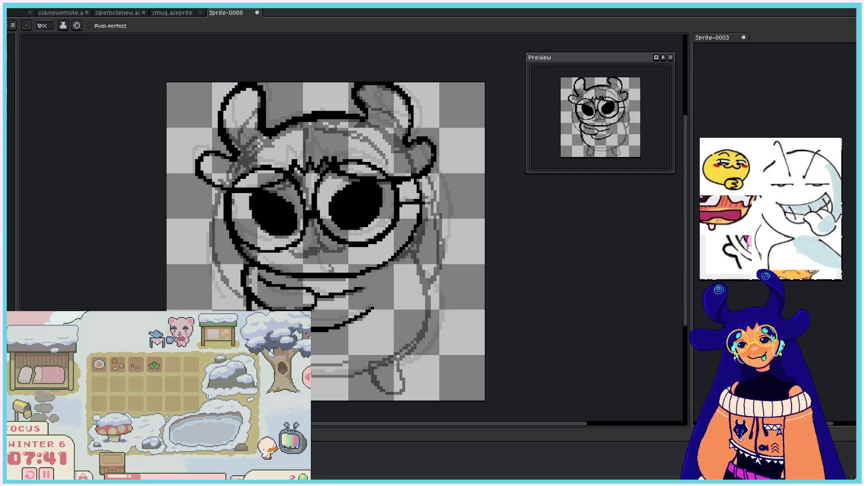
left_click_drag(311, 368, 377, 362)
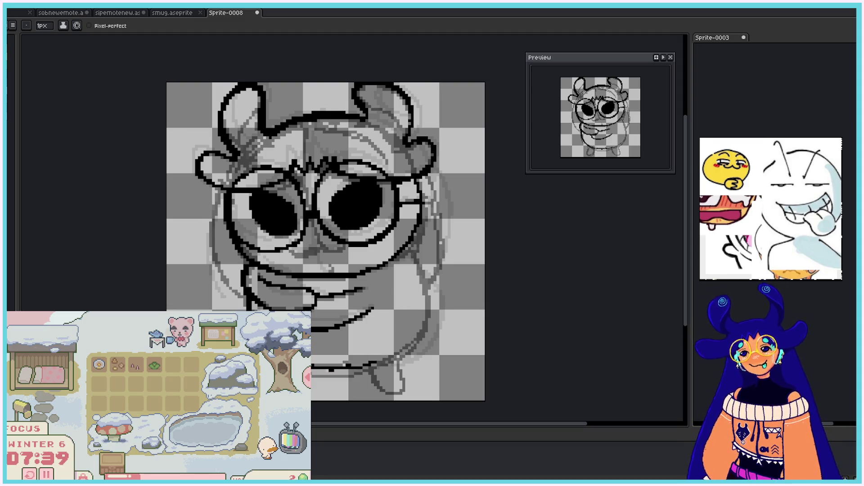
left_click_drag(311, 368, 424, 329)
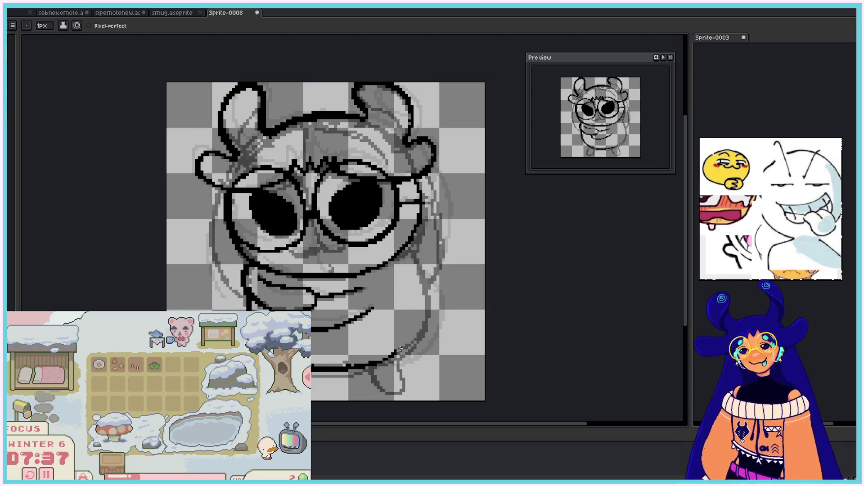
mouse_move(426, 317)
left_mouse_down()
mouse_move(413, 331)
mouse_move(406, 248)
left_mouse_up()
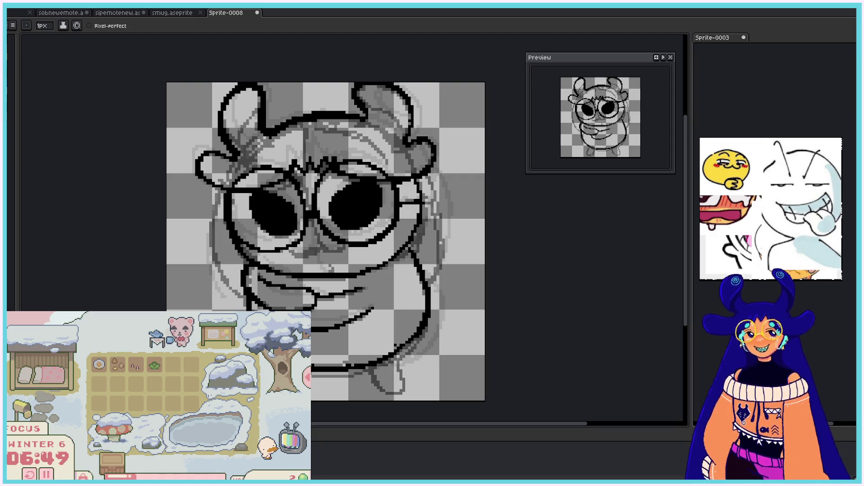
Step: Ink and thicken the left side of the face outline down to the bottom
left_click_drag(216, 203, 210, 245)
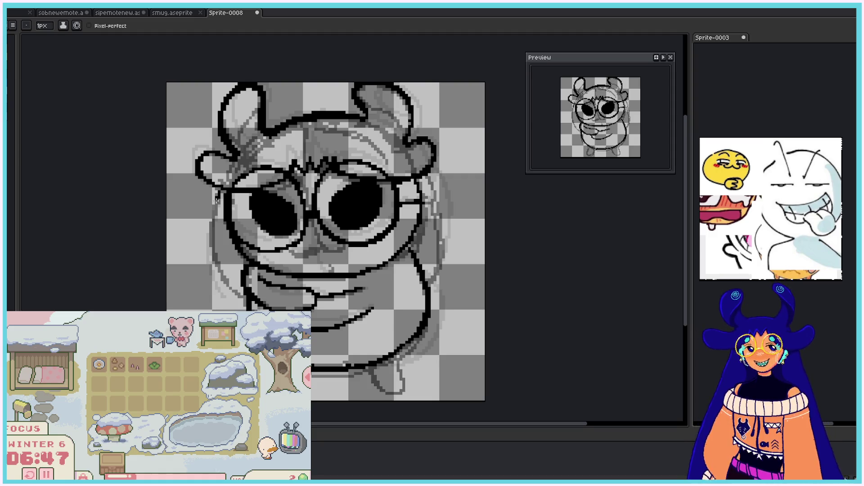
mouse_move(221, 188)
left_mouse_down()
mouse_move(223, 277)
mouse_move(238, 295)
left_mouse_up()
left_click_drag(221, 264, 245, 305)
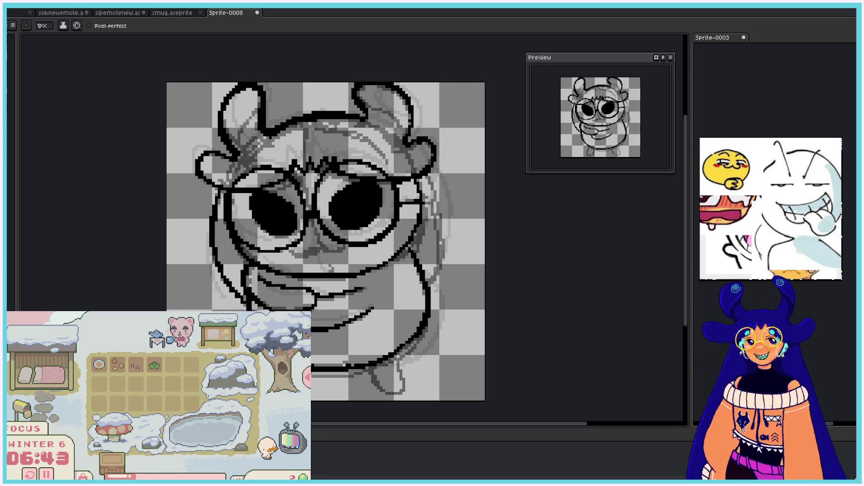
left_click_drag(235, 299, 247, 305)
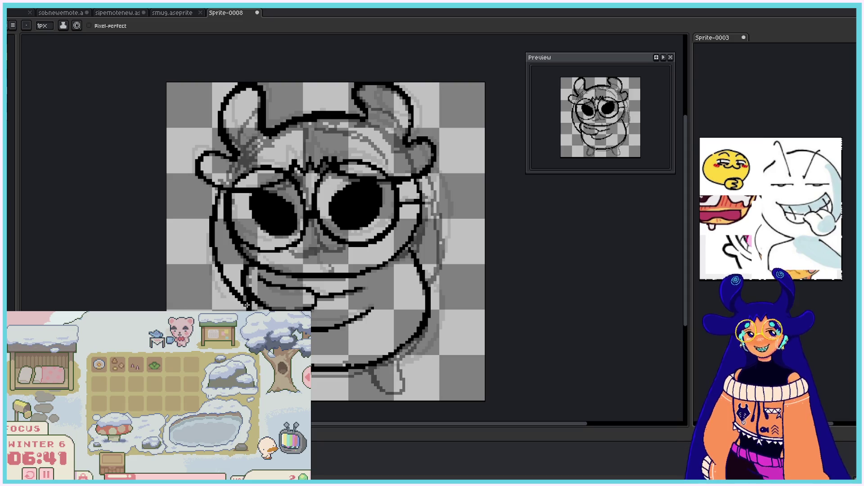
left_click_drag(221, 262, 212, 248)
Step: Ink and thicken the right side of the face outline, extending it downward
mouse_move(427, 174)
left_mouse_down()
mouse_move(438, 207)
mouse_move(435, 257)
left_mouse_up()
left_click_drag(432, 192, 431, 288)
left_click_drag(440, 209, 439, 252)
left_click_drag(431, 292, 428, 298)
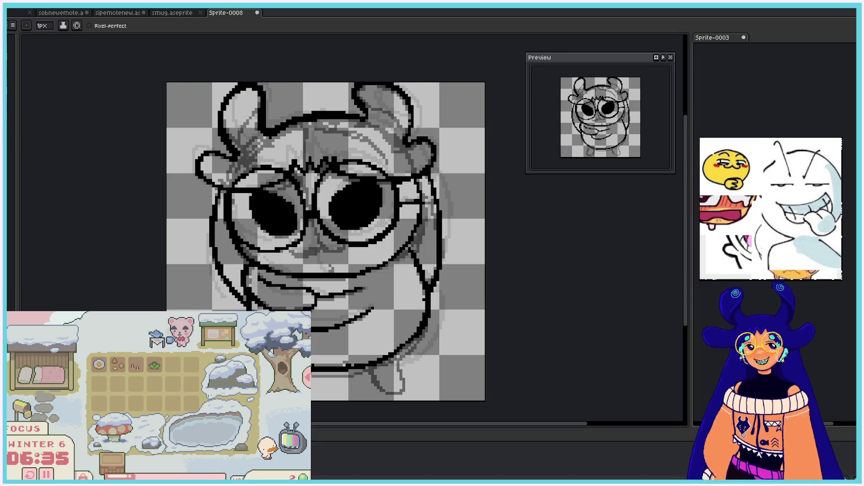
left_click_drag(686, 225, 686, 230)
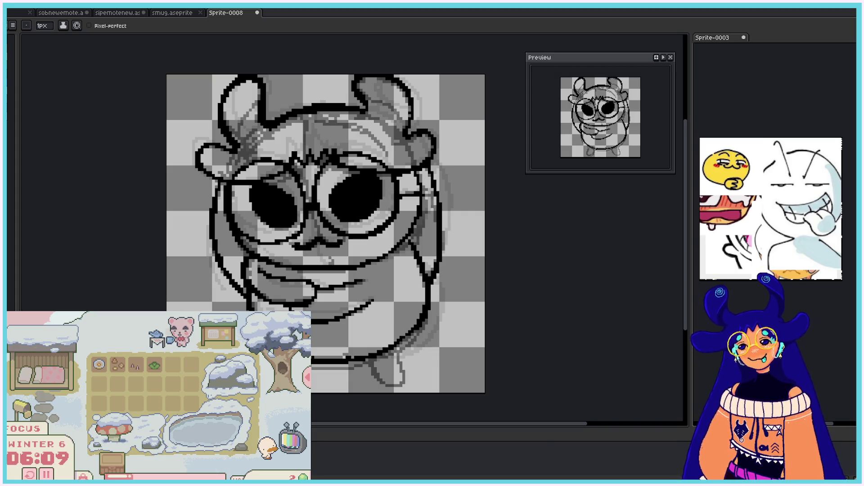
Step: Ink the hand's bottom and right side, then clear the lineart to leave the sketch
left_click_drag(371, 363, 373, 371)
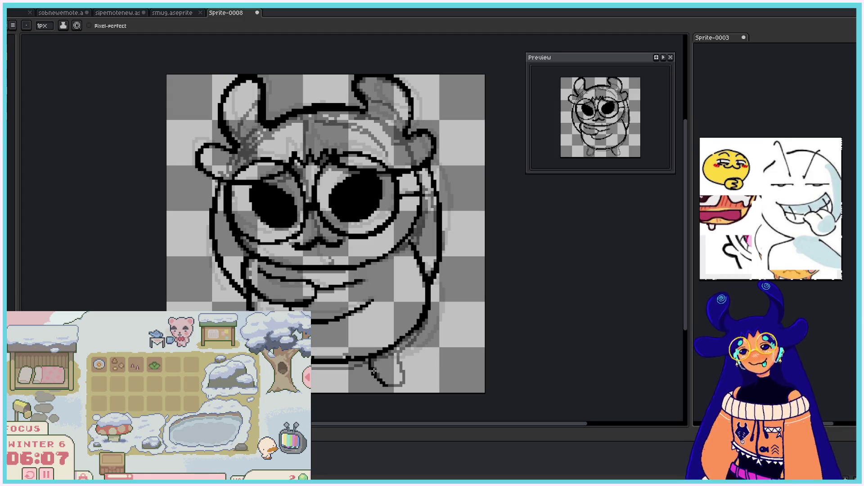
left_click_drag(397, 345, 401, 380)
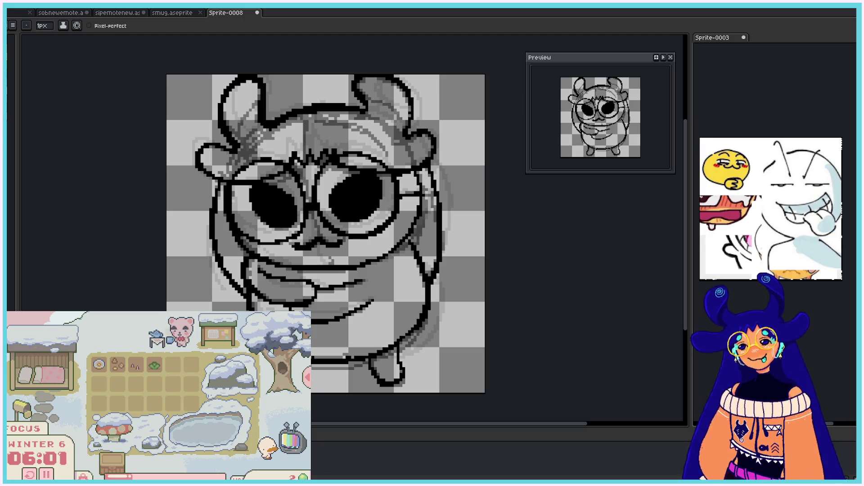
key("ctrl+z")
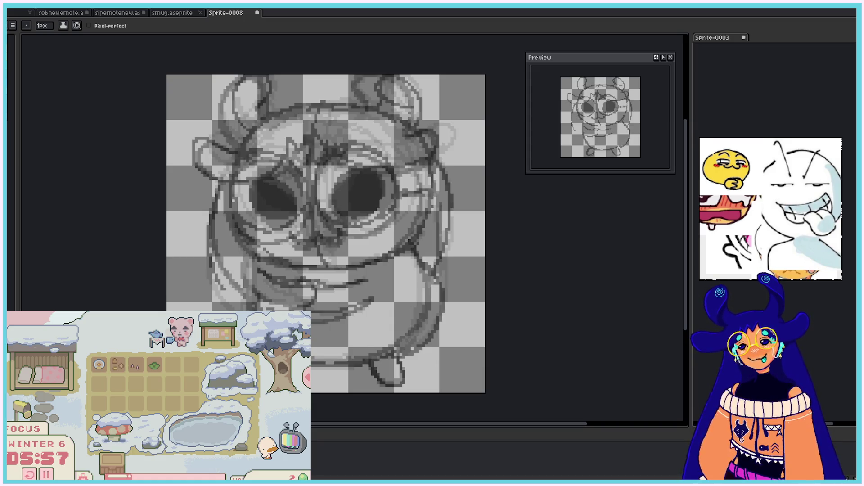
Step: Turn off onion skin from the View menu and zoom in on the sketch
left_click(99, 5)
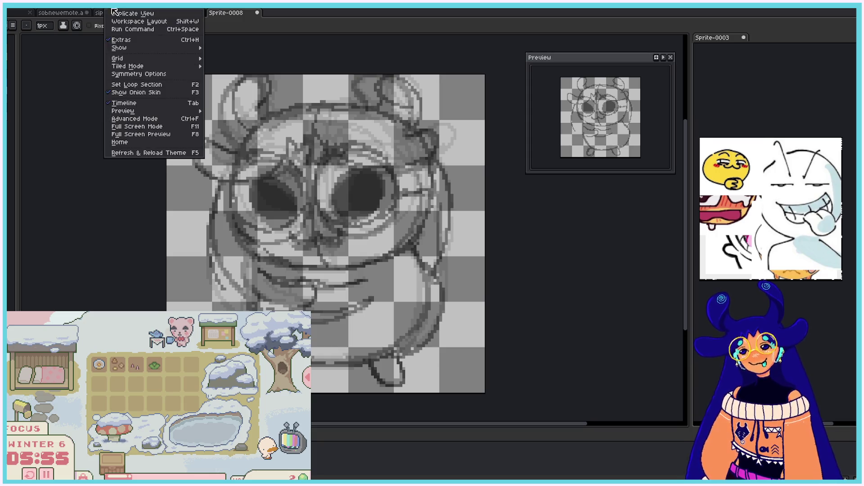
left_click(151, 93)
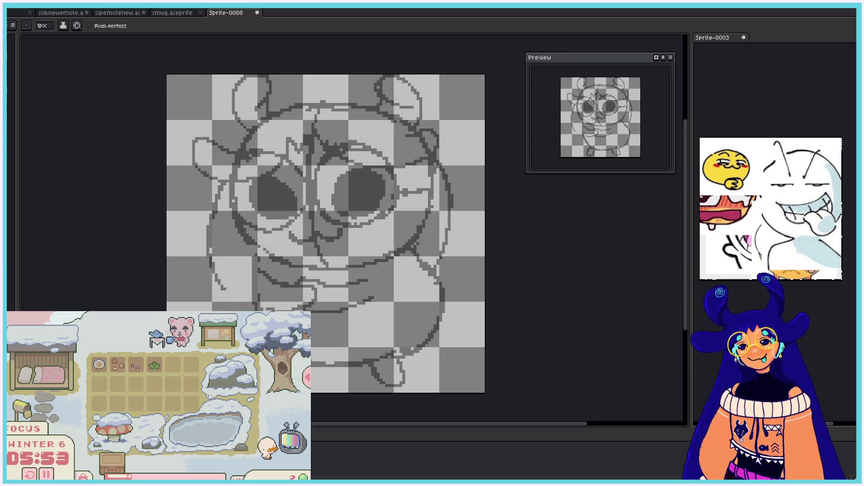
left_click_drag(688, 238, 685, 219)
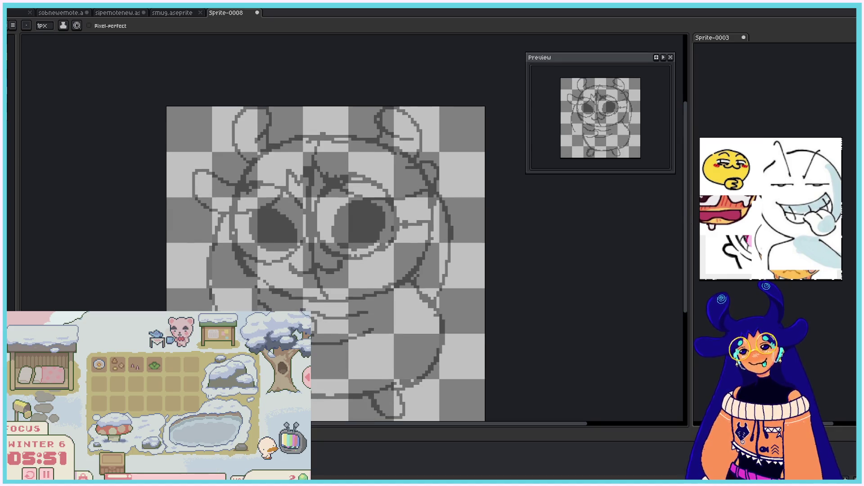
scroll(308, 87, "up", 1)
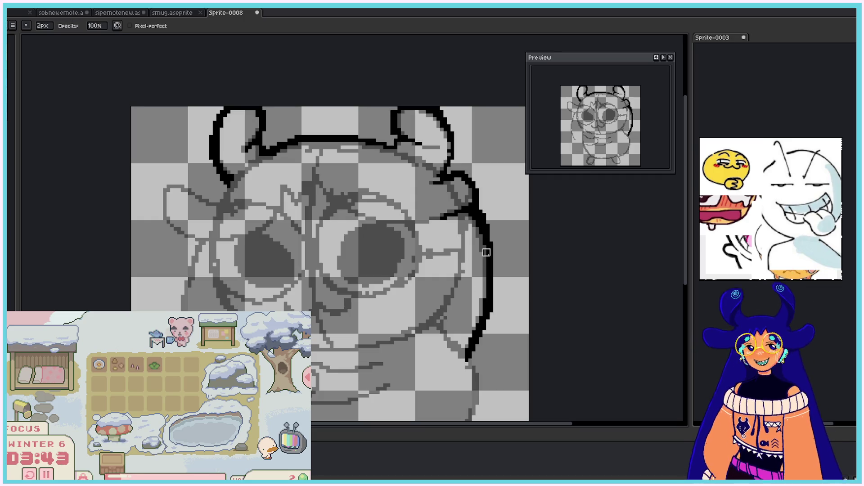
Step: Extend the right side outline downward and trace the left curl toward the face
left_click_drag(478, 217, 491, 284)
left_click_drag(484, 218, 485, 334)
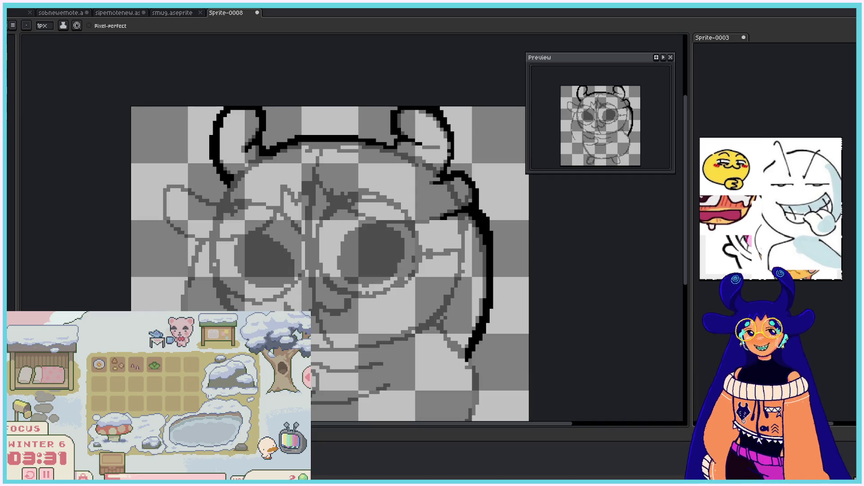
mouse_move(232, 185)
left_mouse_down()
mouse_move(219, 201)
mouse_move(164, 183)
mouse_move(163, 216)
mouse_move(175, 182)
left_mouse_up()
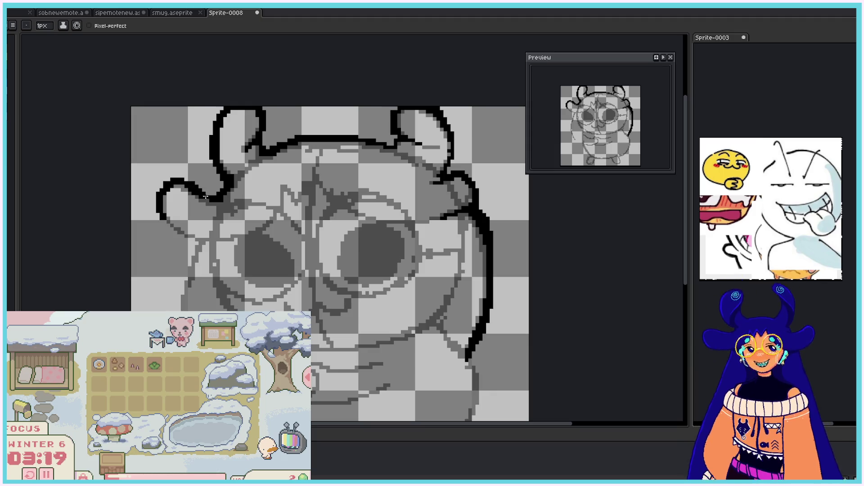
mouse_move(163, 220)
left_mouse_down()
mouse_move(185, 239)
mouse_move(222, 244)
mouse_move(284, 193)
mouse_move(394, 216)
mouse_move(457, 211)
mouse_move(456, 277)
left_mouse_up()
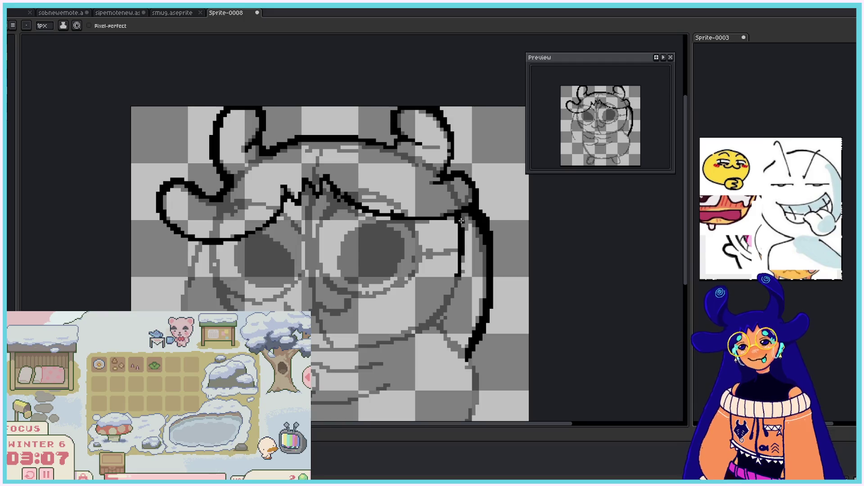
Step: Outline the face's left side, chin and right cheek, plus the right eye's left edge
left_click_drag(214, 246, 366, 349)
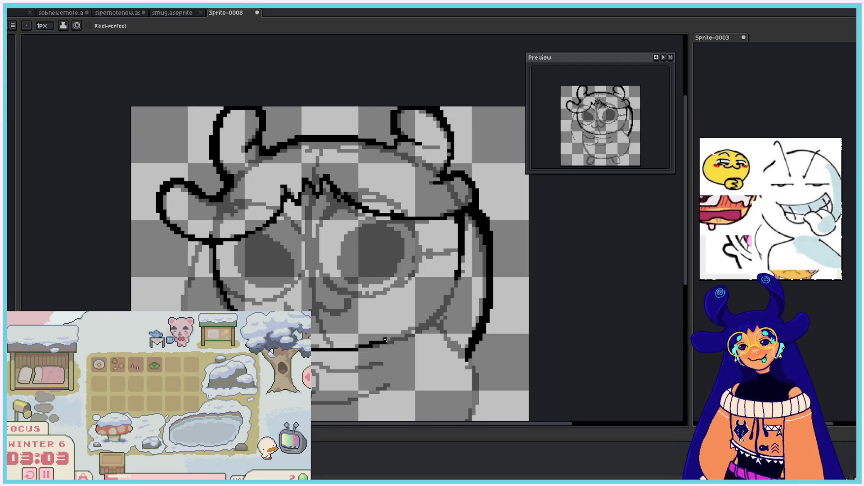
left_click_drag(367, 349, 462, 276)
key("ctrl")
left_click_drag(440, 317, 463, 264)
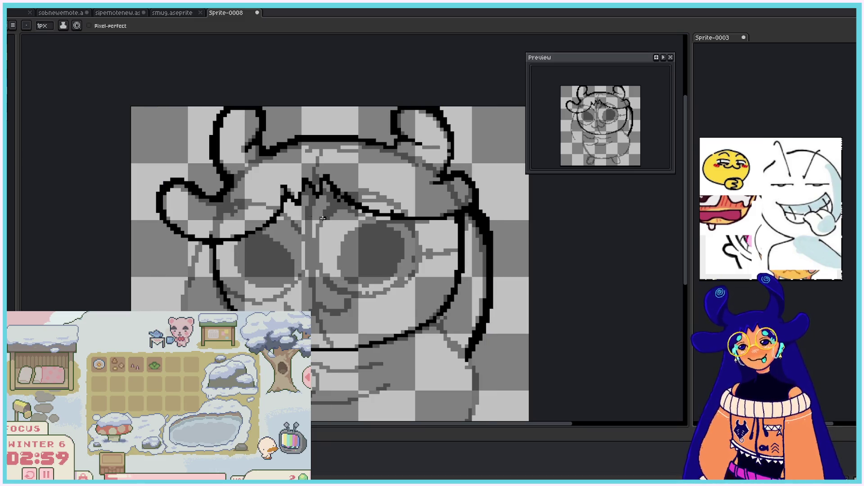
mouse_move(350, 240)
left_mouse_down()
mouse_move(351, 282)
mouse_move(369, 223)
mouse_move(393, 229)
mouse_move(400, 256)
mouse_move(382, 279)
mouse_move(396, 264)
left_mouse_up()
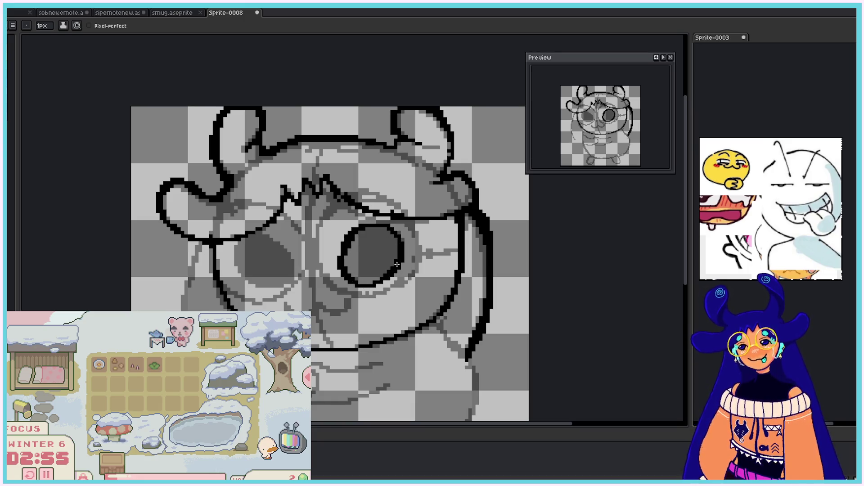
Step: Outline the left eye, fill the right eye solid black, and touch up the left eye's top
mouse_move(235, 250)
left_mouse_down()
mouse_move(263, 287)
mouse_move(286, 247)
mouse_move(258, 281)
mouse_move(274, 286)
mouse_move(287, 276)
mouse_move(243, 252)
mouse_move(264, 262)
left_mouse_up()
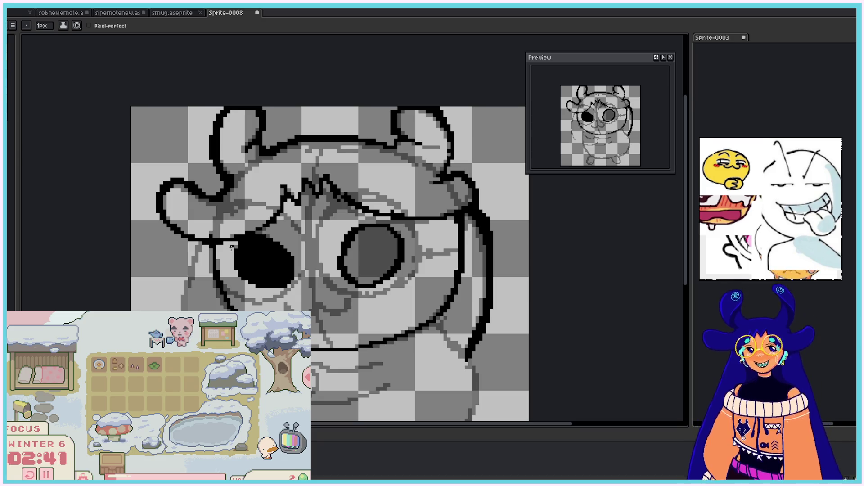
left_click_drag(352, 243, 390, 235)
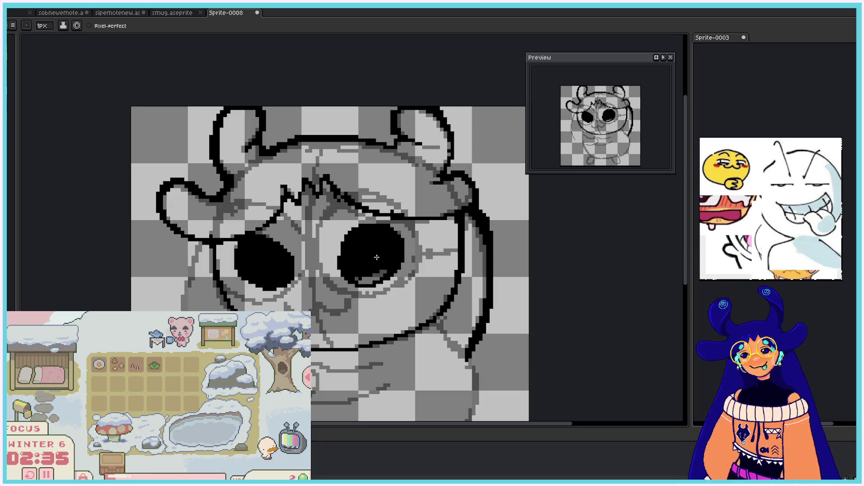
left_click_drag(390, 235, 382, 268)
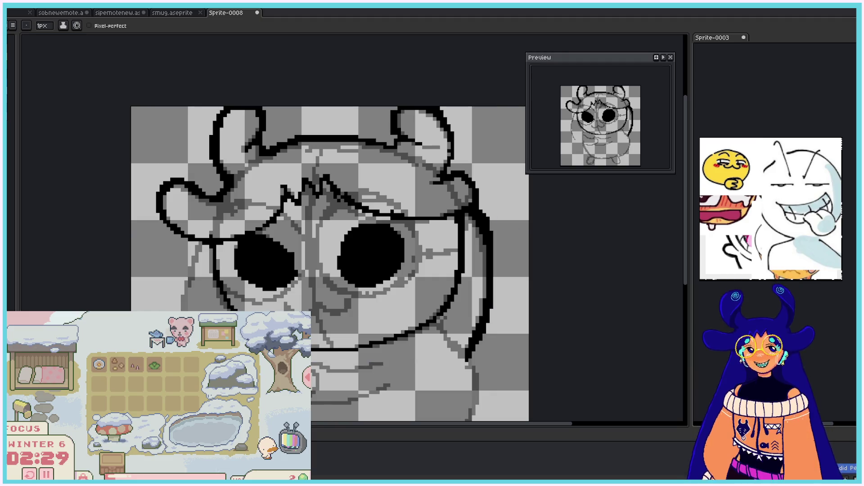
key("ctrl")
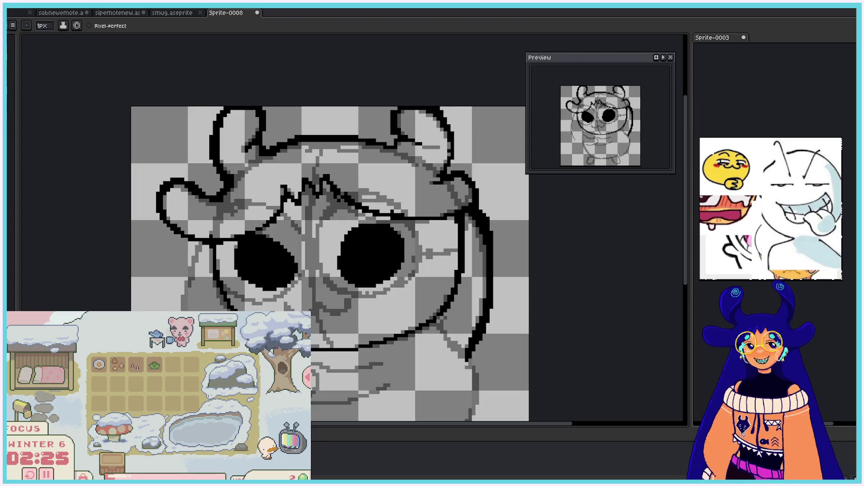
left_click_drag(262, 239, 288, 255)
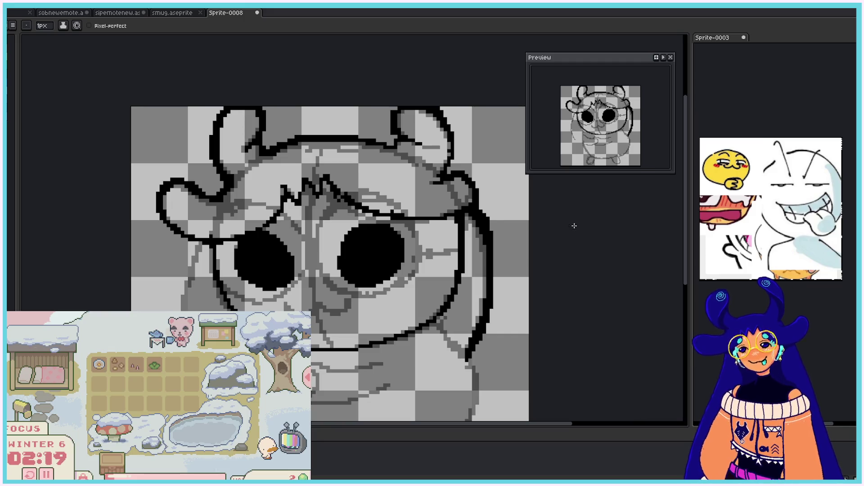
key("v")
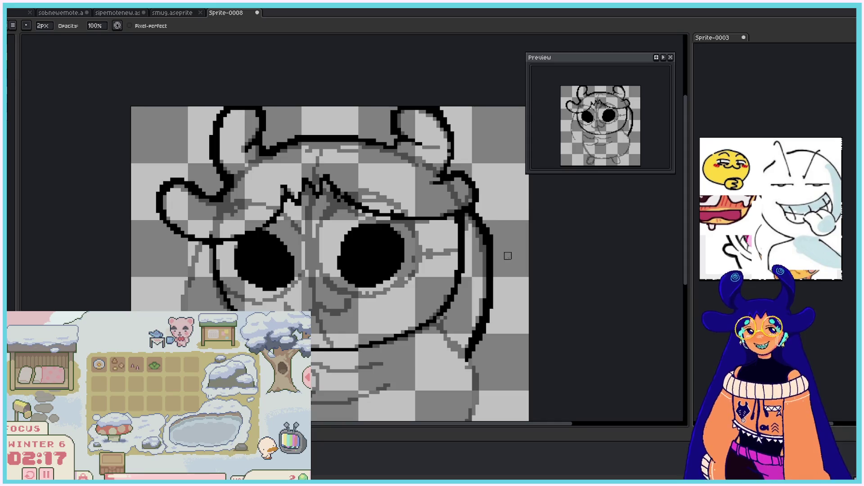
Step: Draw a long hair strand down the face's left side with the 1px pencil
key("b")
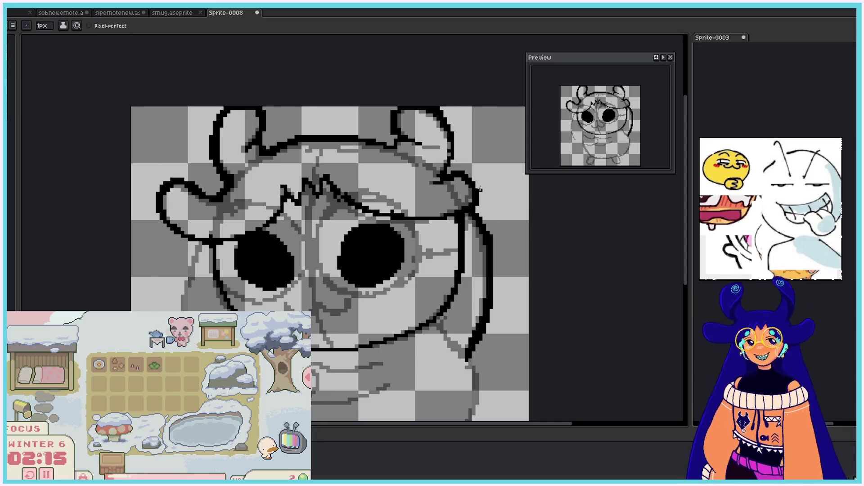
left_click_drag(687, 222, 689, 247)
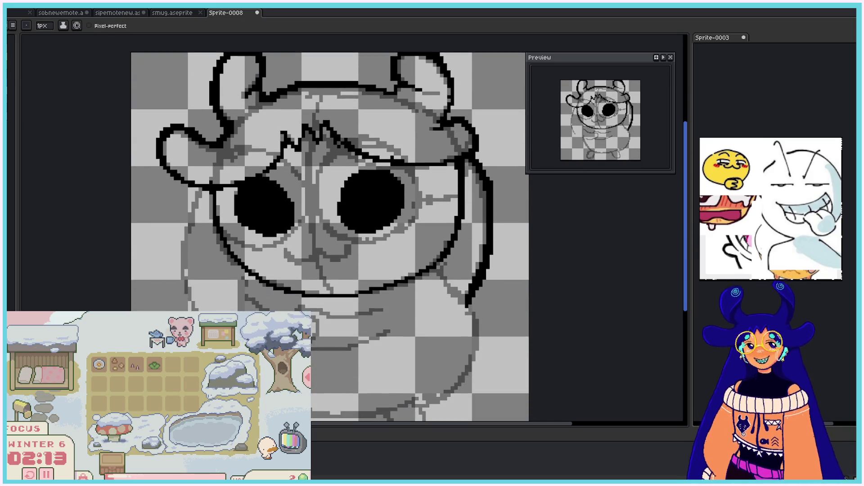
left_click_drag(197, 198, 198, 295)
left_click_drag(186, 229, 198, 309)
left_click_drag(184, 271, 199, 311)
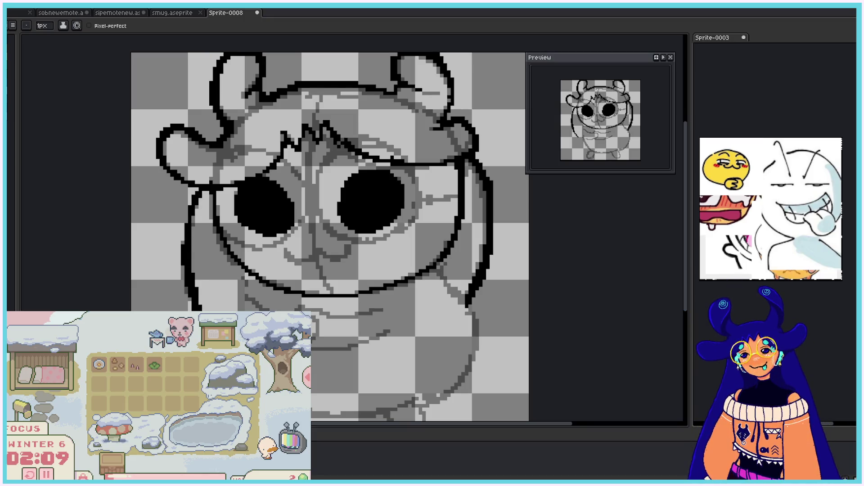
left_click_drag(691, 273, 692, 294)
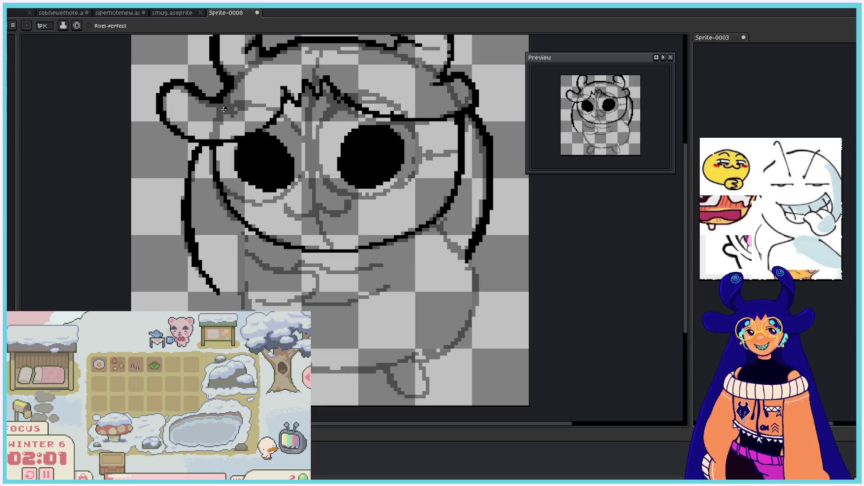
Step: Ink the head's left edge outline, undoing a stray stroke and switching between eraser and pencil
left_click_drag(218, 129, 226, 113)
mouse_move(213, 152)
left_mouse_down()
mouse_move(220, 122)
mouse_move(304, 156)
mouse_move(299, 185)
mouse_move(243, 205)
mouse_move(295, 194)
mouse_move(308, 175)
mouse_move(287, 190)
left_mouse_up()
key("v")
key("ctrl+z")
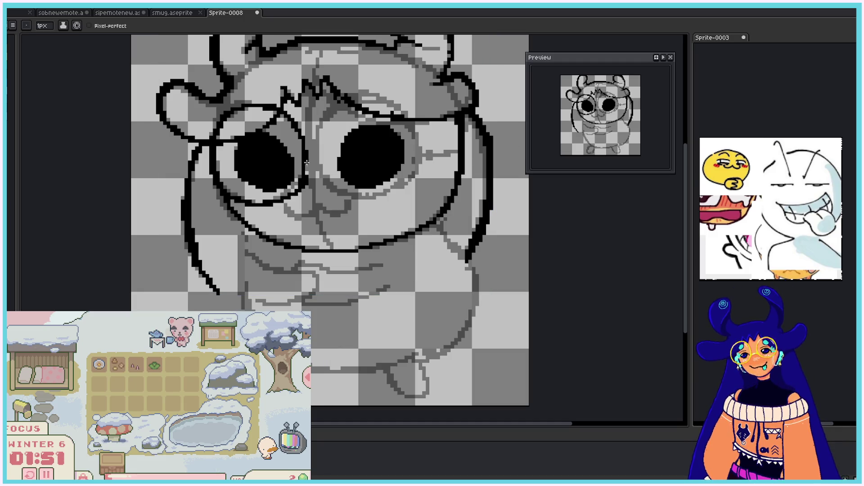
key("e")
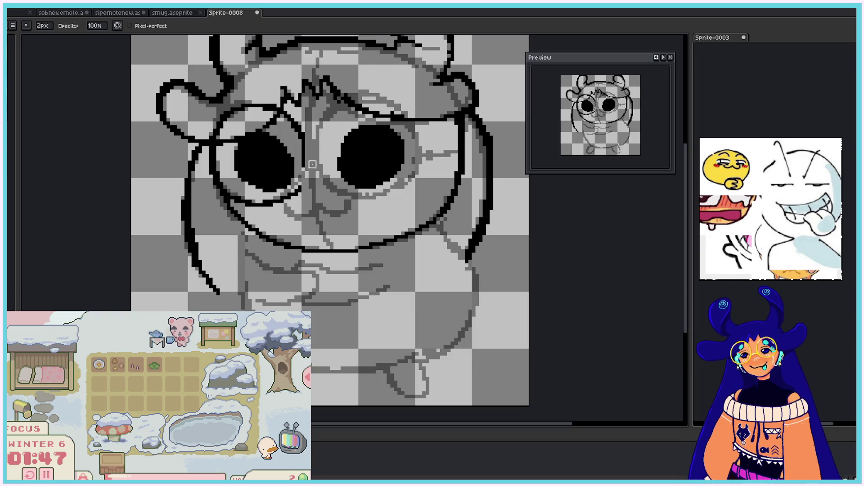
key("b")
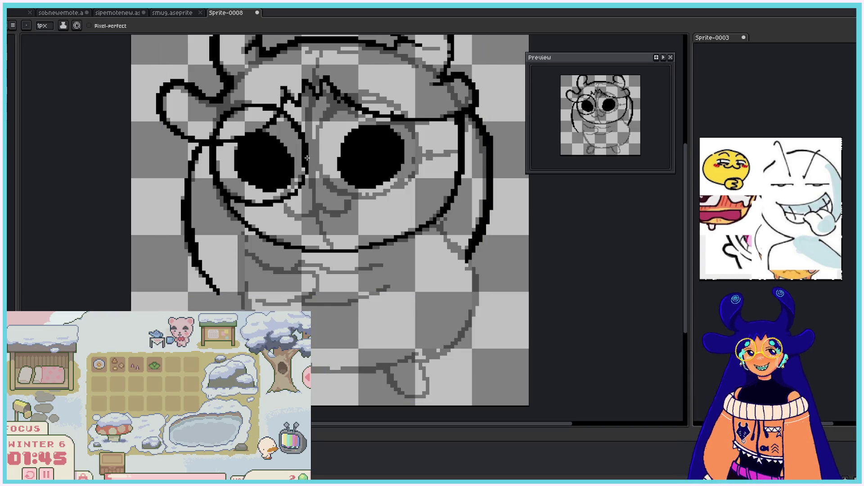
key("e")
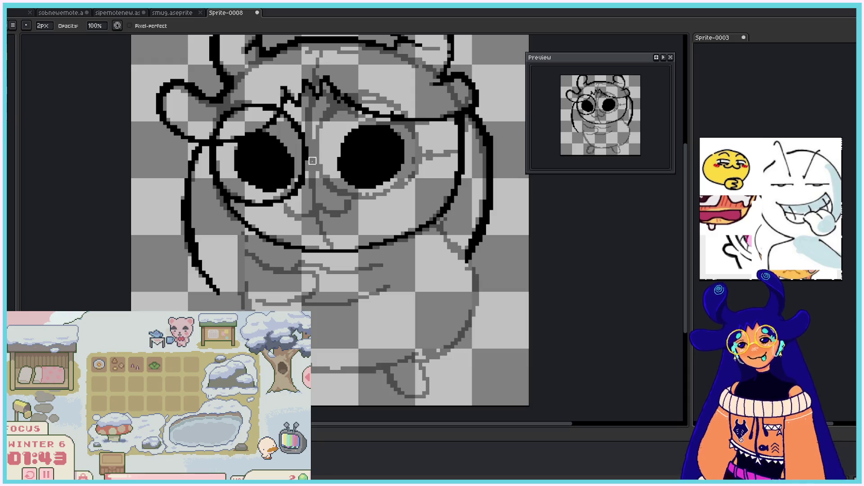
key("b")
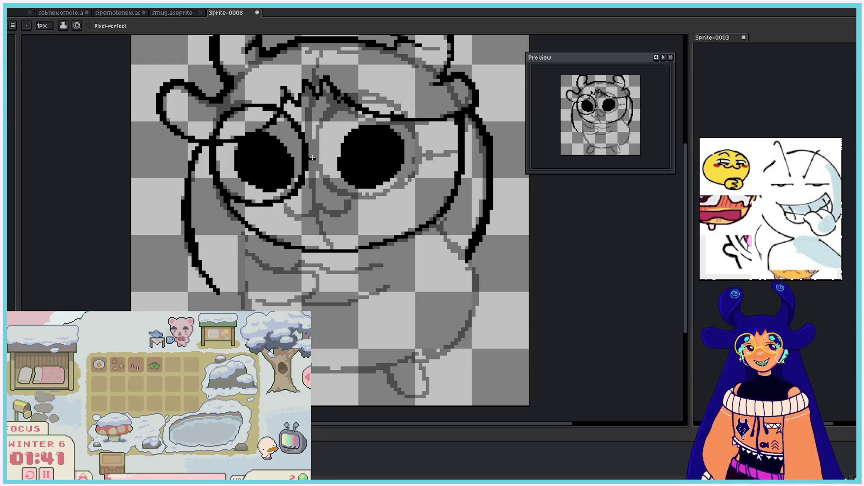
Step: Draw the left side and top of the right glasses rim
mouse_move(318, 133)
left_mouse_down()
mouse_move(331, 189)
mouse_move(335, 105)
mouse_move(342, 192)
mouse_move(355, 196)
left_mouse_up()
mouse_move(342, 100)
left_mouse_down()
mouse_move(382, 97)
mouse_move(406, 127)
mouse_move(402, 176)
mouse_move(415, 143)
mouse_move(392, 195)
left_mouse_up()
key("ctrl+z")
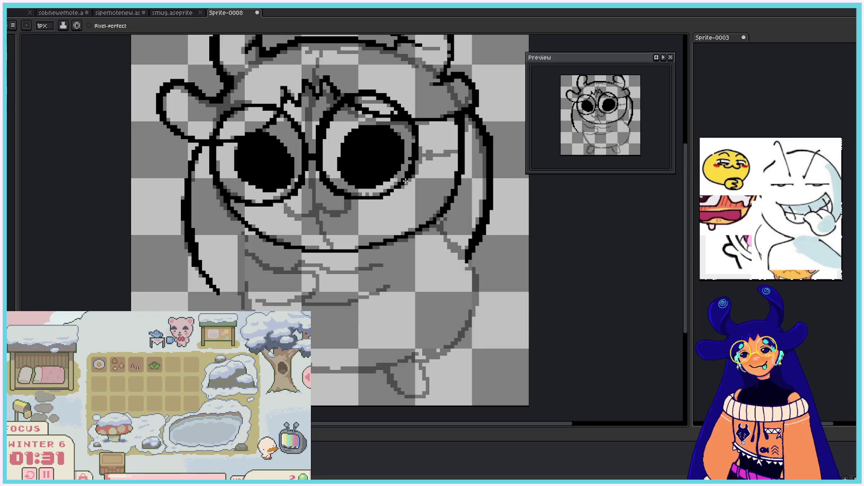
Step: Adjust the brush size and draw the glasses arm off the right lens
key("e")
left_click(43, 26)
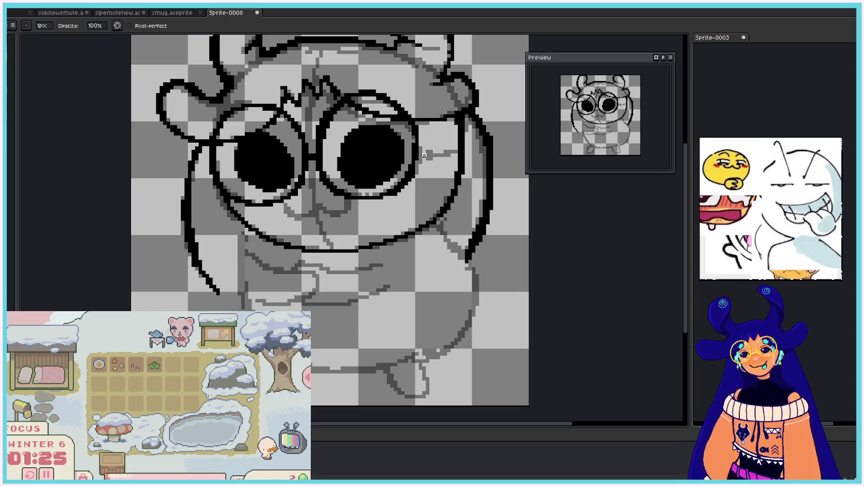
key("e")
left_click_drag(418, 155, 454, 153)
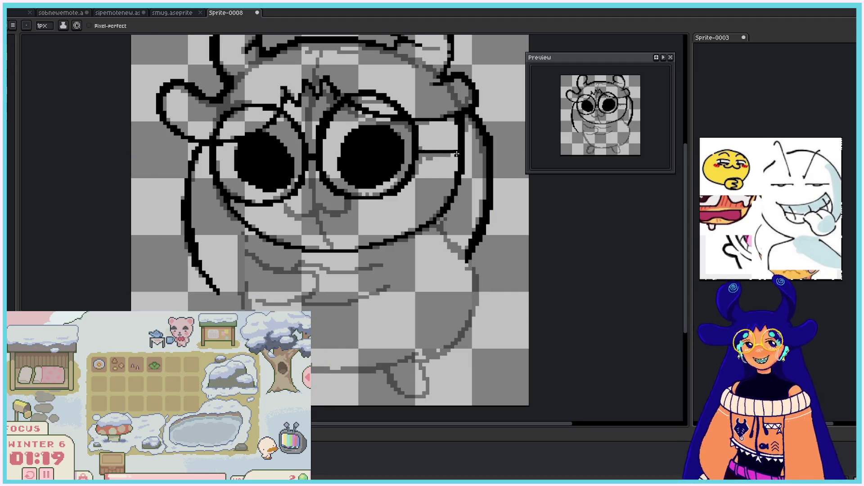
left_click_drag(439, 149, 419, 148)
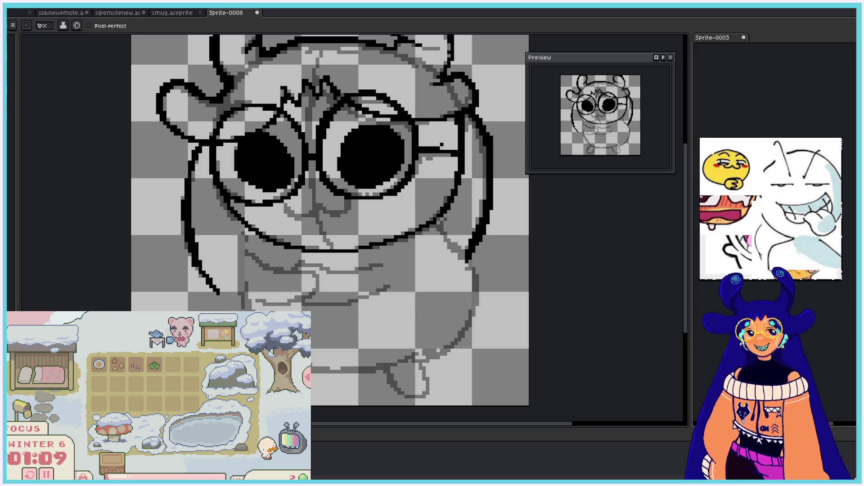
Step: Try a mouth line below the glasses, undo it, and extend the lower-right body outline
mouse_move(286, 216)
left_mouse_down()
mouse_move(305, 221)
mouse_move(313, 213)
left_mouse_up()
key("ctrl+z")
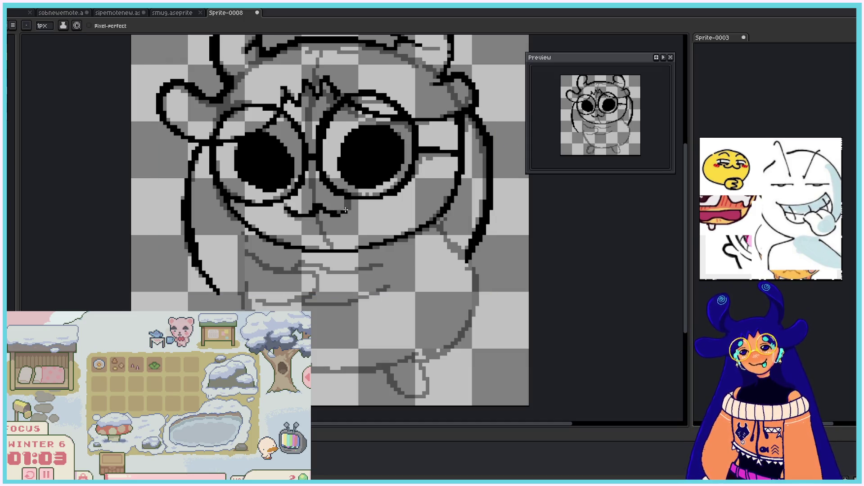
left_click_drag(436, 221, 469, 259)
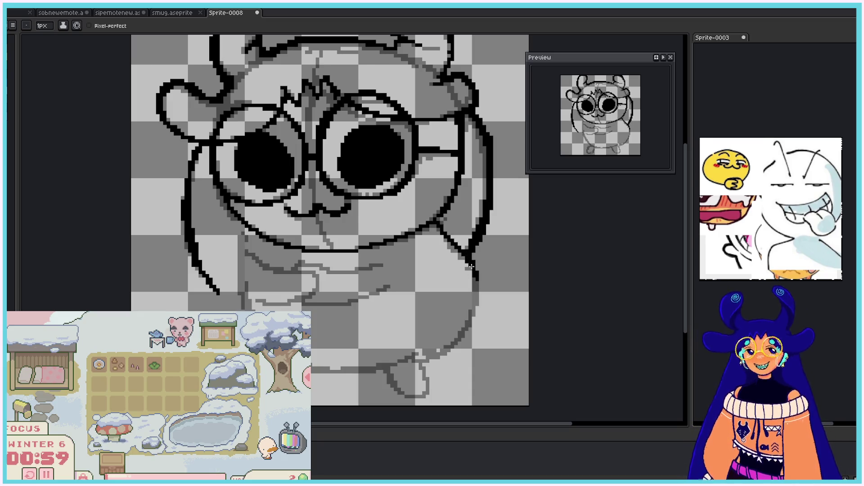
left_click_drag(469, 312, 471, 323)
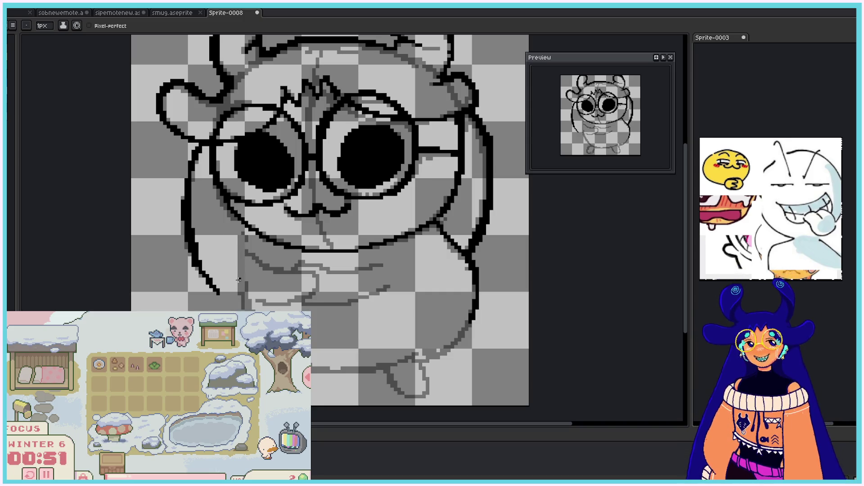
Step: Draw the hand and arm outline with a line across the hand
mouse_move(239, 262)
left_mouse_down()
mouse_move(303, 279)
mouse_move(317, 272)
left_mouse_up()
key("v")
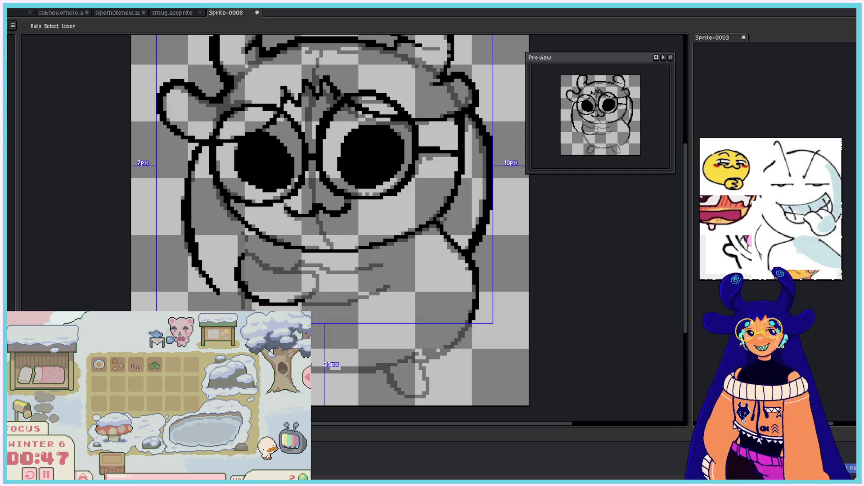
left_click_drag(257, 261, 315, 274)
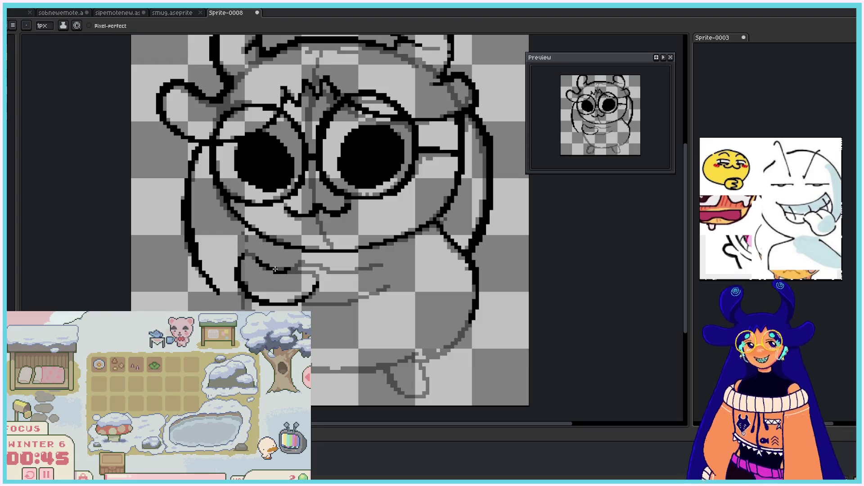
key("b")
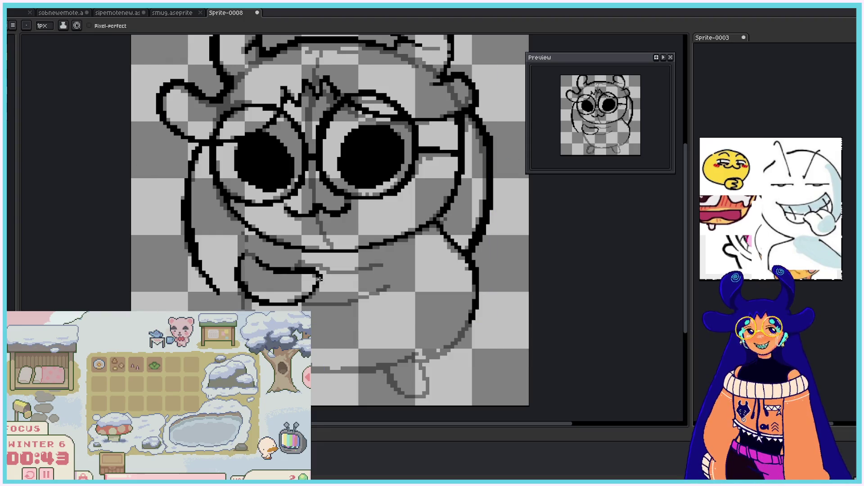
key("v")
key("b")
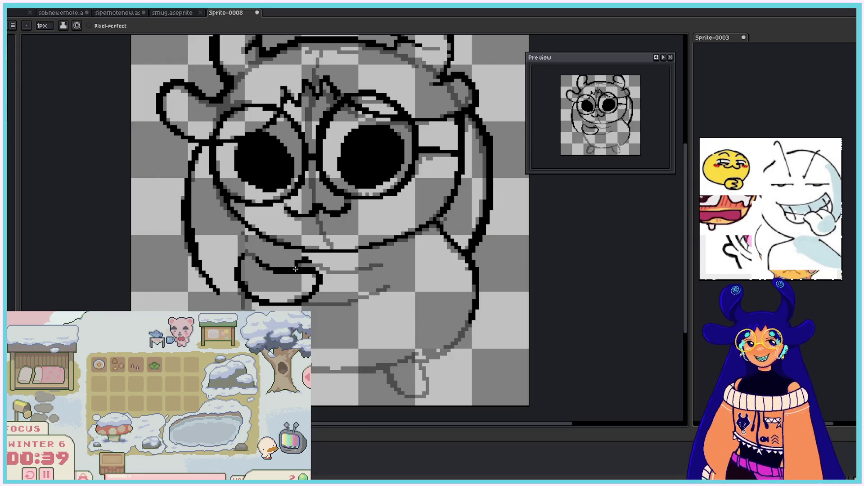
Step: Redraw the mouth line neatly and add a horizontal line beneath it
key("ctrl")
key("ctrl")
left_click_drag(297, 264, 333, 270)
key("ctrl+z")
left_click_drag(299, 263, 360, 270)
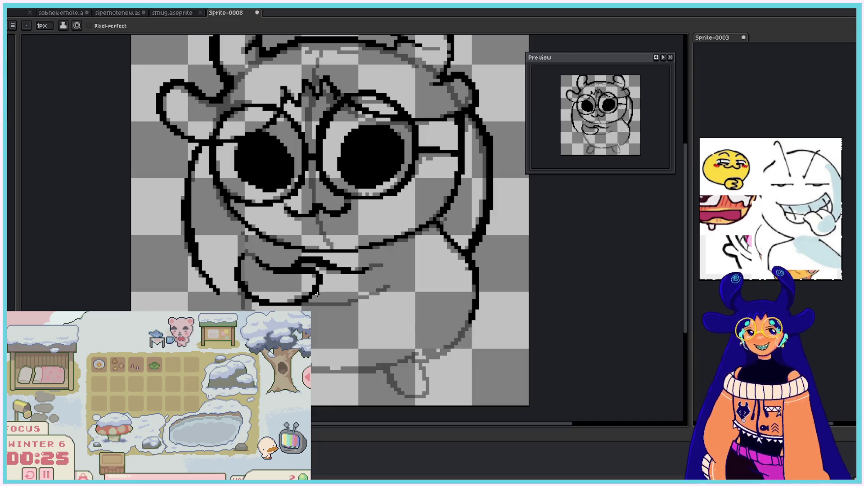
left_click_drag(323, 311, 373, 308)
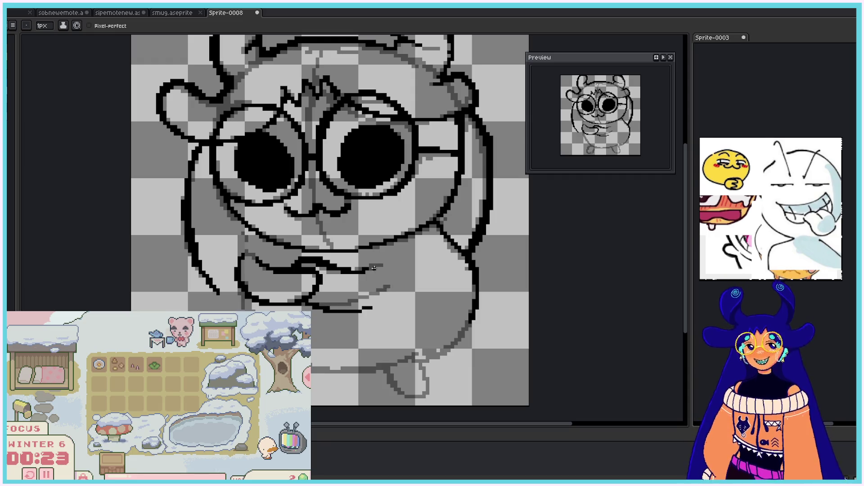
Step: Outline and darken the left cheek edge
left_click_drag(247, 229, 243, 263)
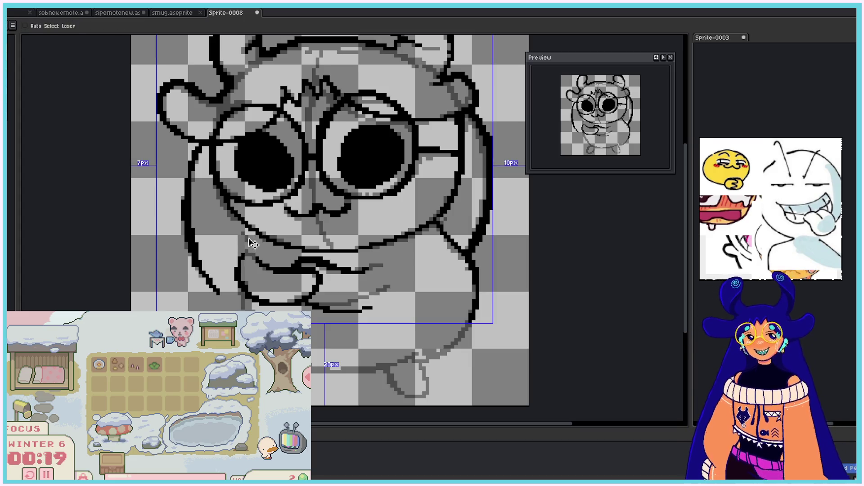
mouse_move(240, 255)
left_mouse_down()
mouse_move(250, 229)
mouse_move(246, 252)
left_mouse_up()
key("ctrl+z")
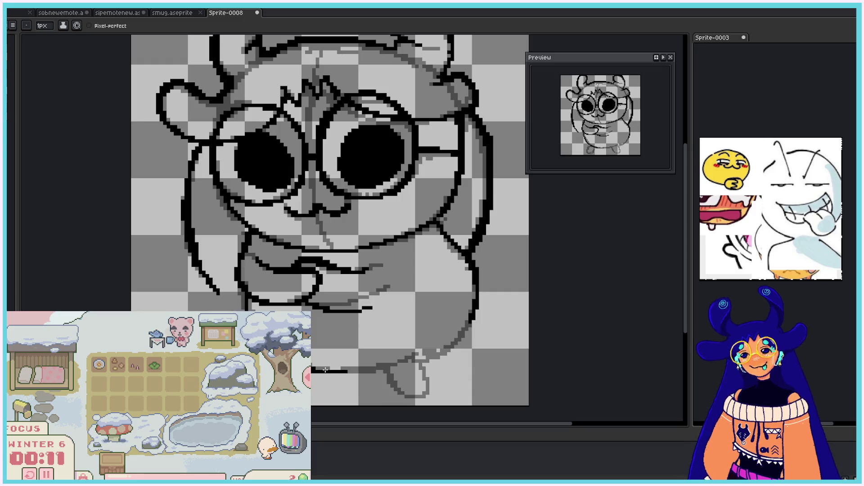
Step: Extend the lower line to the right and close off the bottom of the foot
mouse_move(317, 369)
left_mouse_down()
mouse_move(412, 368)
mouse_move(475, 276)
mouse_move(447, 348)
mouse_move(460, 329)
left_mouse_up()
key("ctrl+z")
key("ctrl+z")
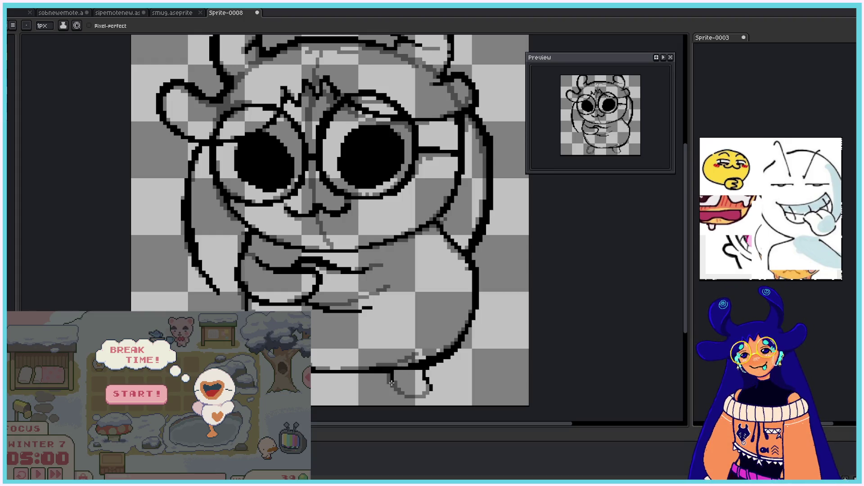
key("ctrl")
mouse_move(393, 386)
left_mouse_down()
mouse_move(433, 387)
mouse_move(419, 397)
left_mouse_up()
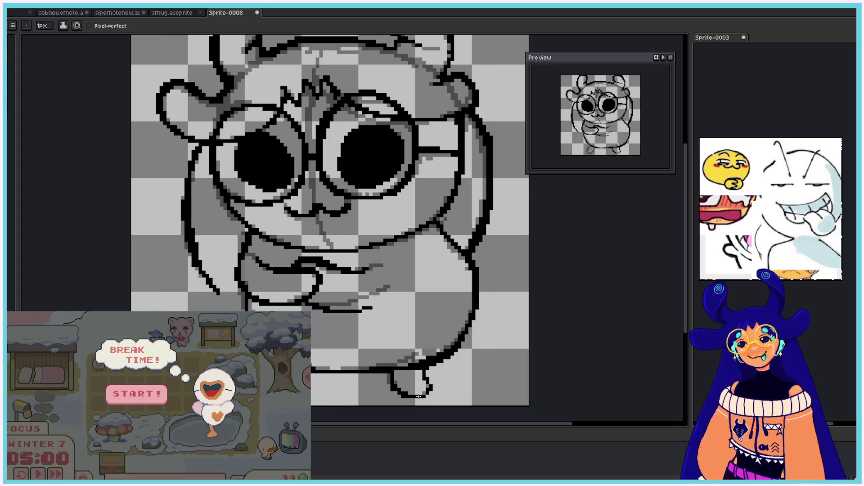
key("ctrl")
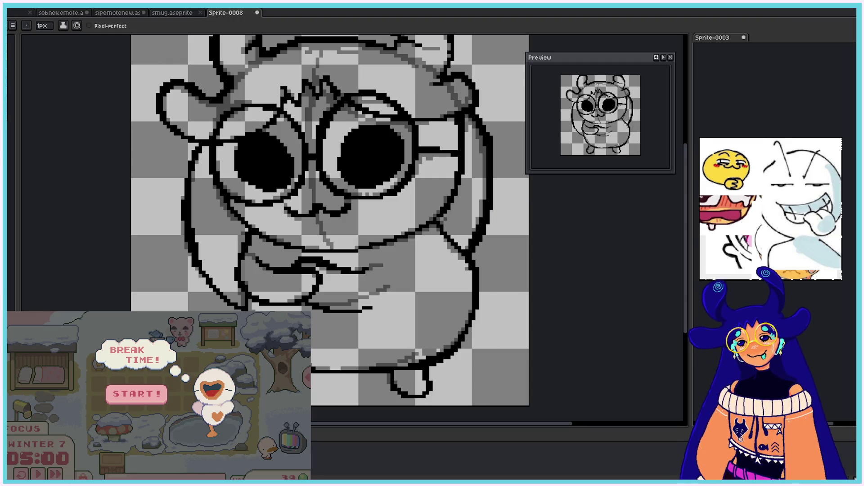
Step: Erase the grey shading along the right body edge, then zoom out and back in
key("e")
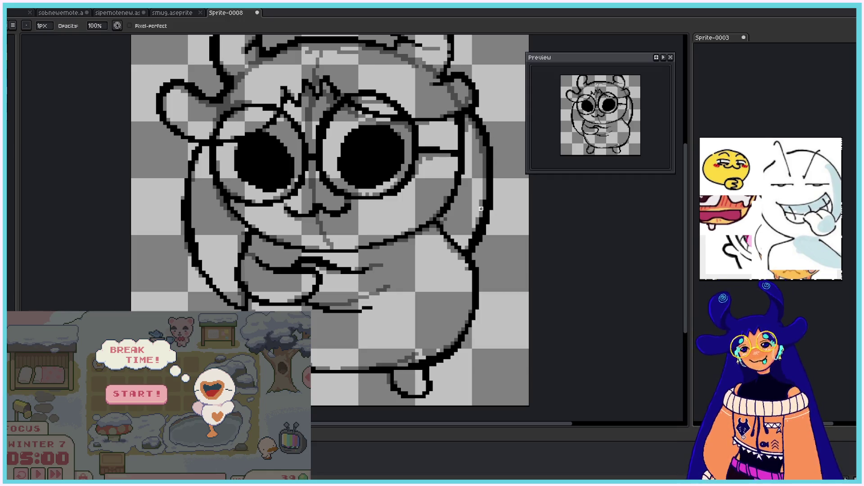
left_click_drag(478, 222, 467, 244)
key("b")
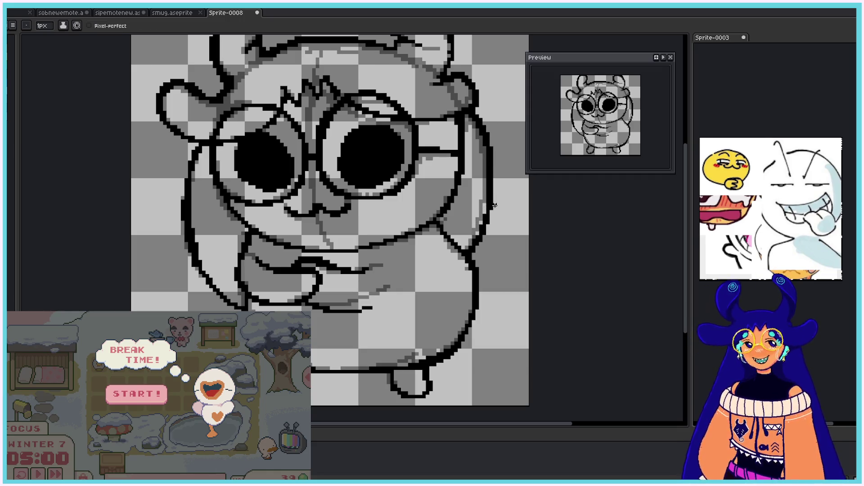
key("e")
key("b")
scroll(499, 173, "down", 2)
scroll(517, 107, "down", 3)
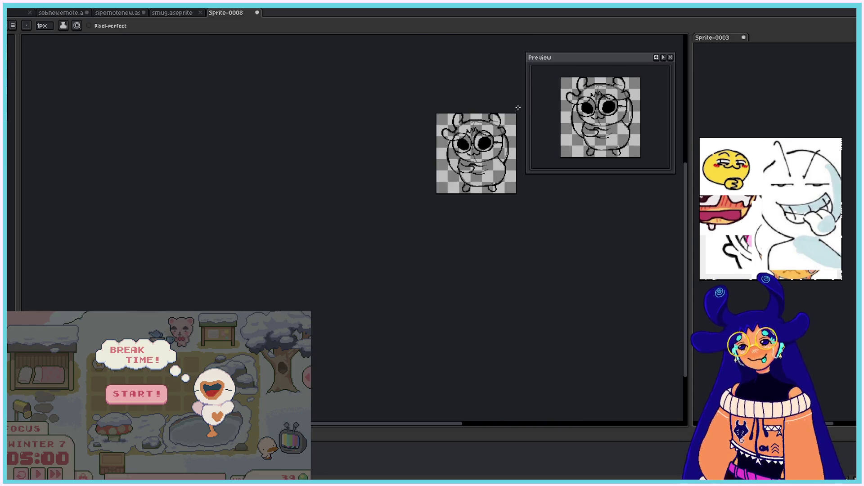
scroll(517, 107, "up", 2)
scroll(517, 107, "up", 1)
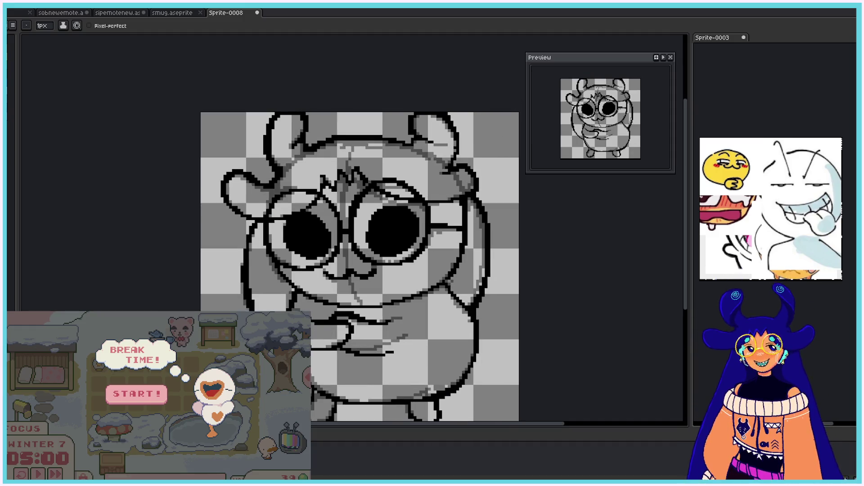
Step: Hide the black lineart and flip through several versions of the sketch
key("ctrl+z")
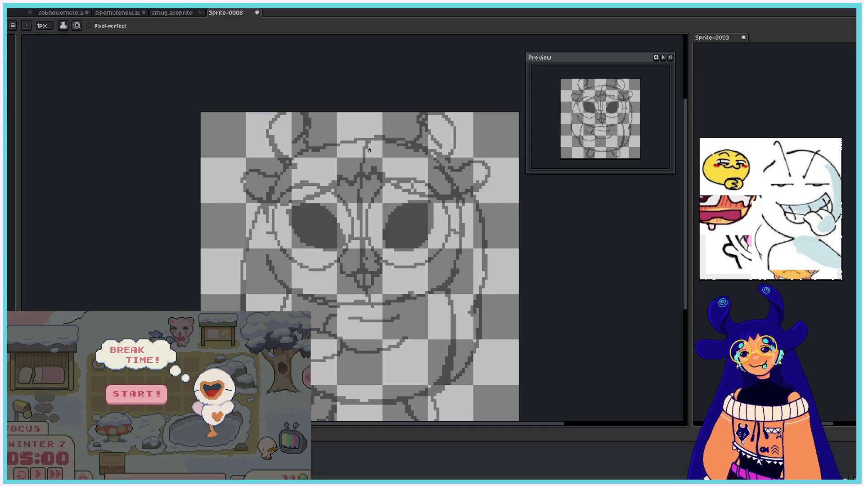
key("ctrl+z")
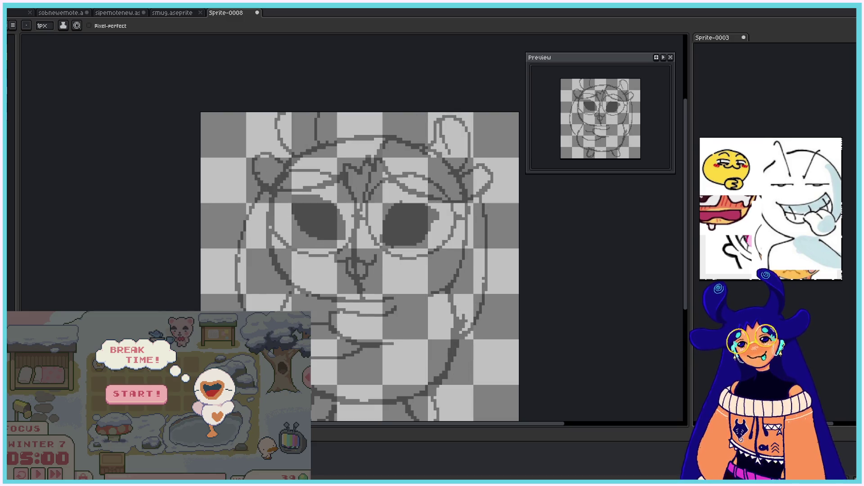
key("ctrl+z")
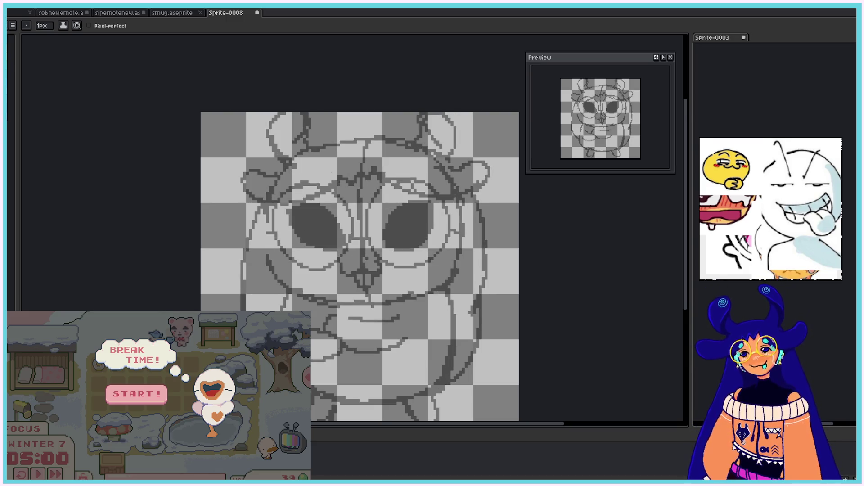
key("ctrl+z")
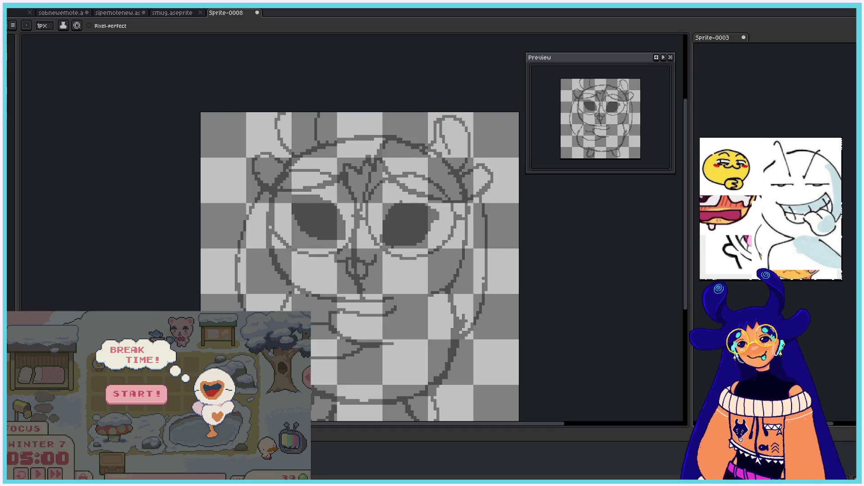
key("ctrl+z")
key("ctrl+z")
key("ctrl+z")
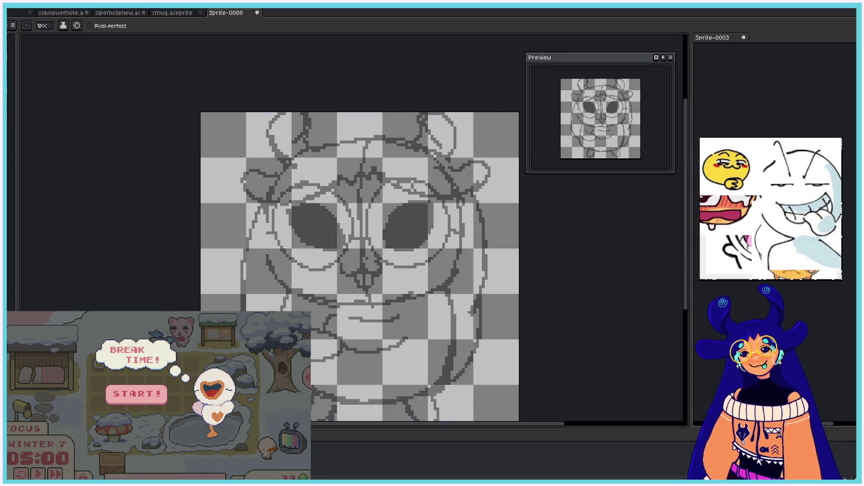
key("ctrl+z")
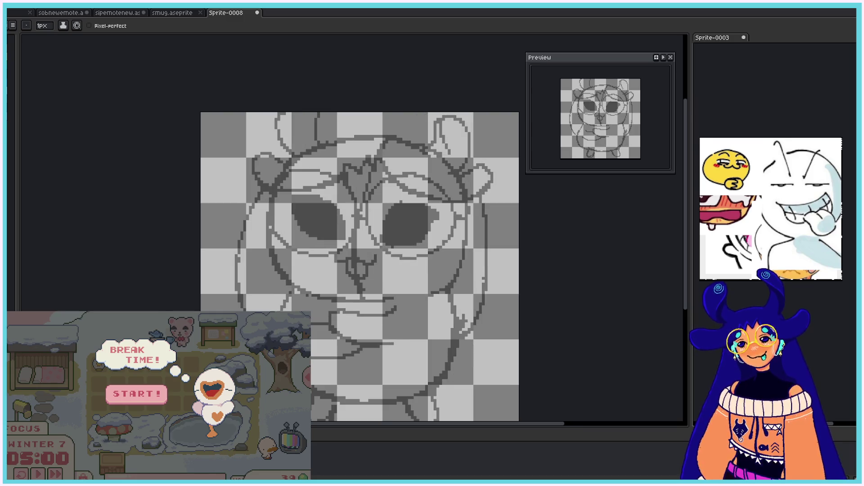
key("ctrl+z")
scroll(383, 130, "up", 2)
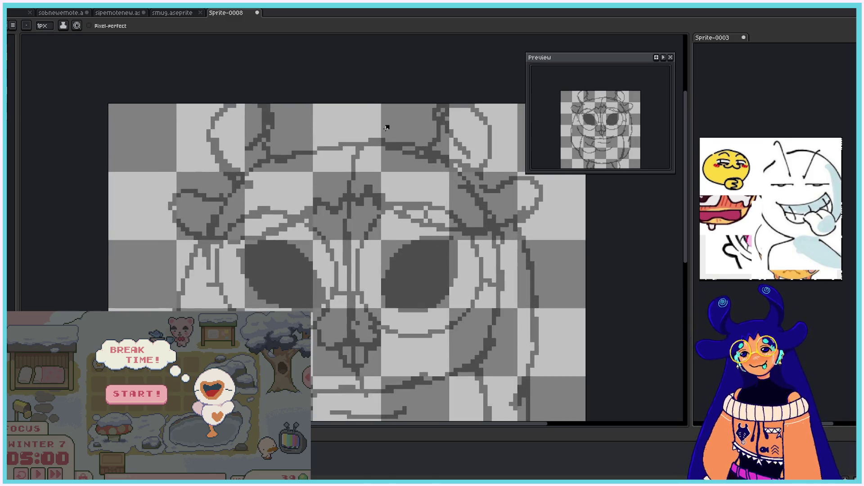
Step: Ink the head's top outline and redraw its left edge thicker
left_click_drag(269, 135, 278, 153)
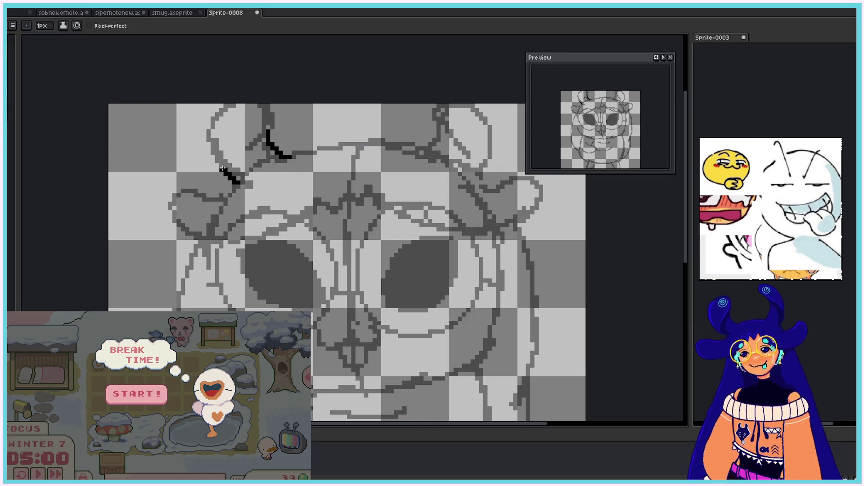
left_click_drag(234, 183, 232, 100)
key("ctrl+z")
mouse_move(232, 185)
left_mouse_down()
mouse_move(227, 102)
mouse_move(210, 137)
mouse_move(220, 127)
mouse_move(272, 129)
mouse_move(273, 107)
mouse_move(271, 140)
left_mouse_up()
mouse_move(275, 109)
left_mouse_down()
mouse_move(270, 123)
mouse_move(298, 154)
mouse_move(399, 143)
left_mouse_up()
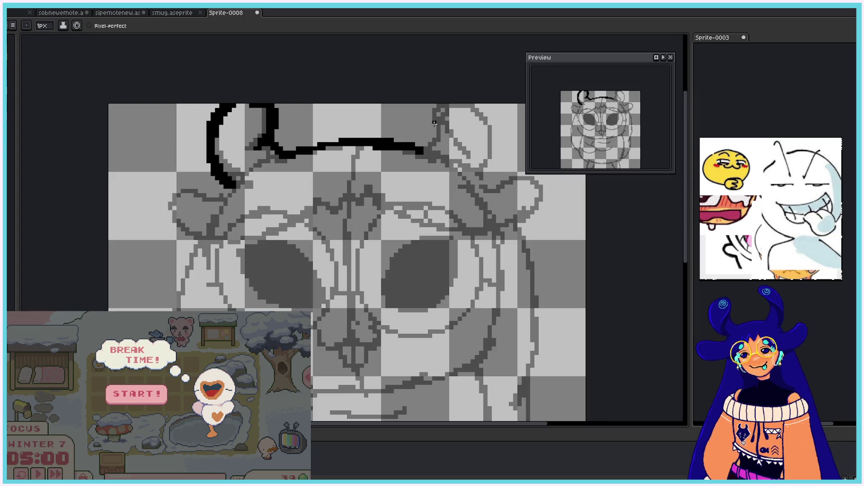
Step: Outline the right horn with a hooked tip and extend the right ear into a curl
mouse_move(420, 145)
left_mouse_down()
mouse_move(429, 109)
mouse_move(433, 124)
left_mouse_up()
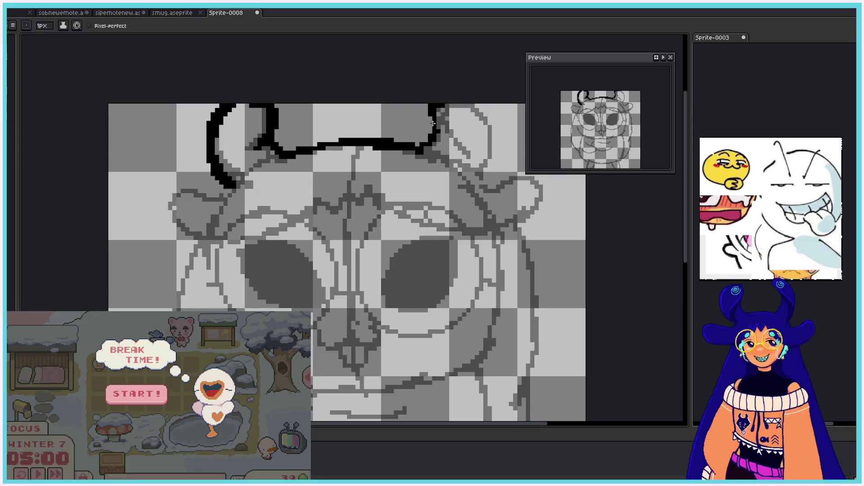
key("ctrl+z")
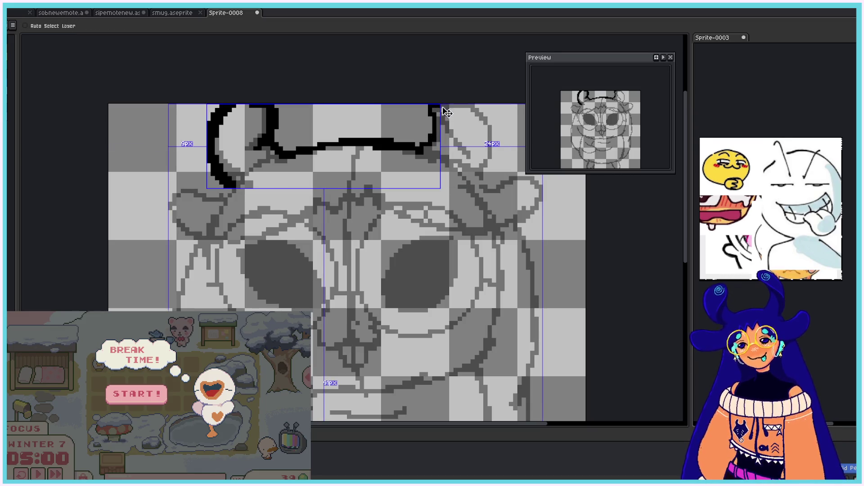
left_click_drag(452, 131, 445, 102)
left_click_drag(455, 135, 466, 148)
mouse_move(444, 103)
left_mouse_down()
mouse_move(495, 138)
mouse_move(480, 178)
left_mouse_up()
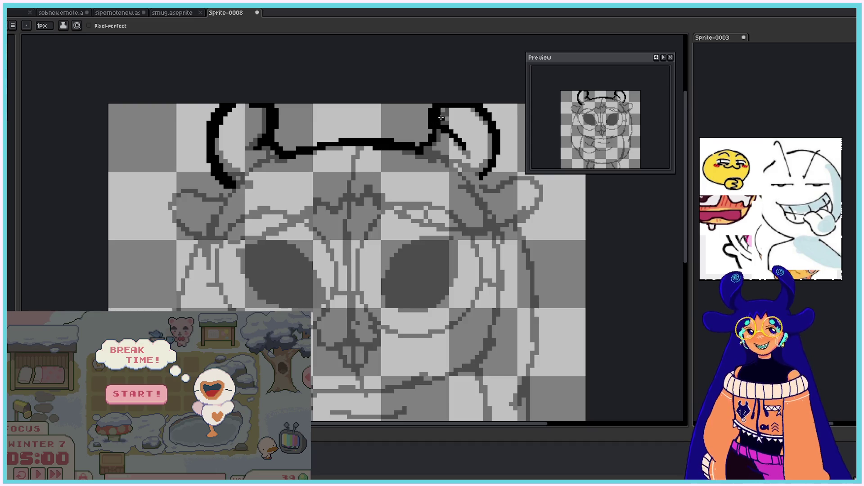
scroll(338, 432, "right", 3)
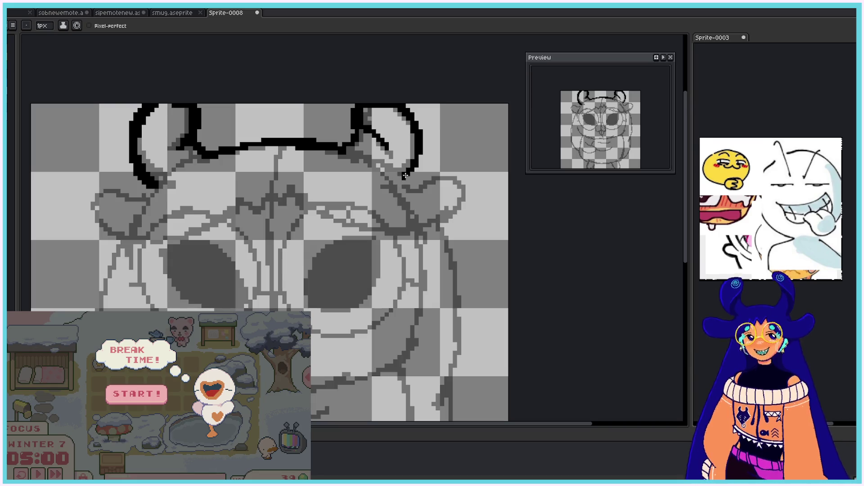
left_click_drag(410, 185, 460, 207)
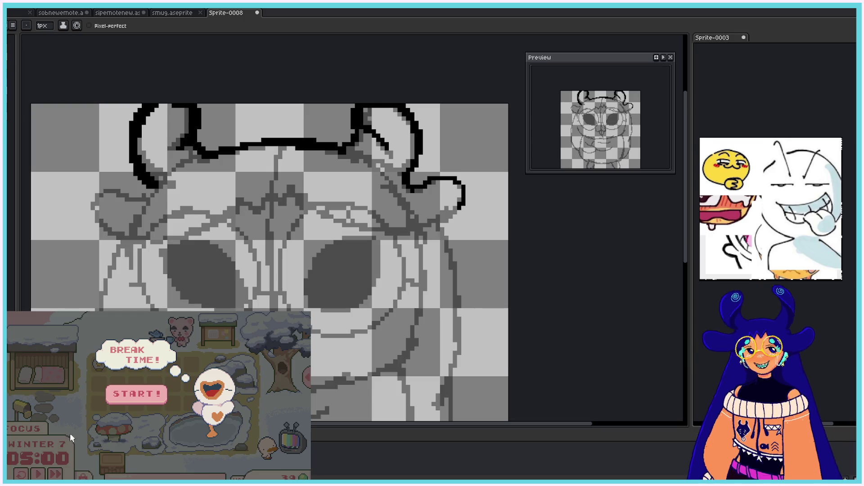
left_click(156, 395)
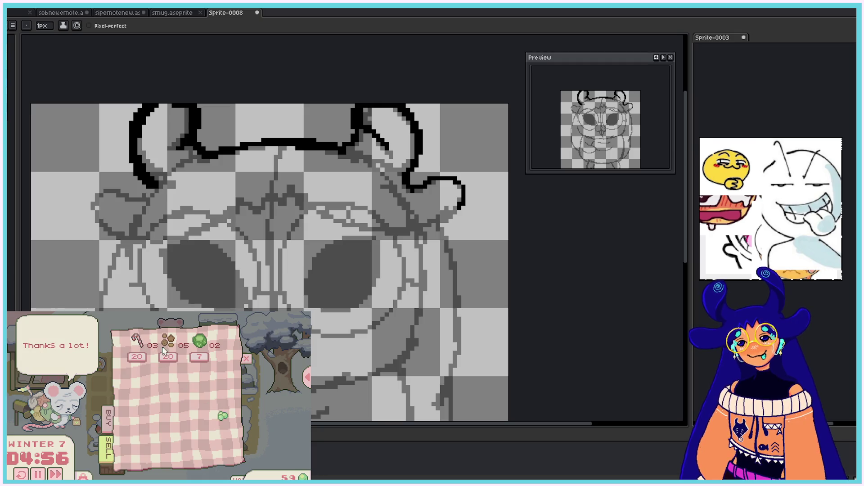
left_click(199, 342)
left_click(168, 342)
left_click(137, 343)
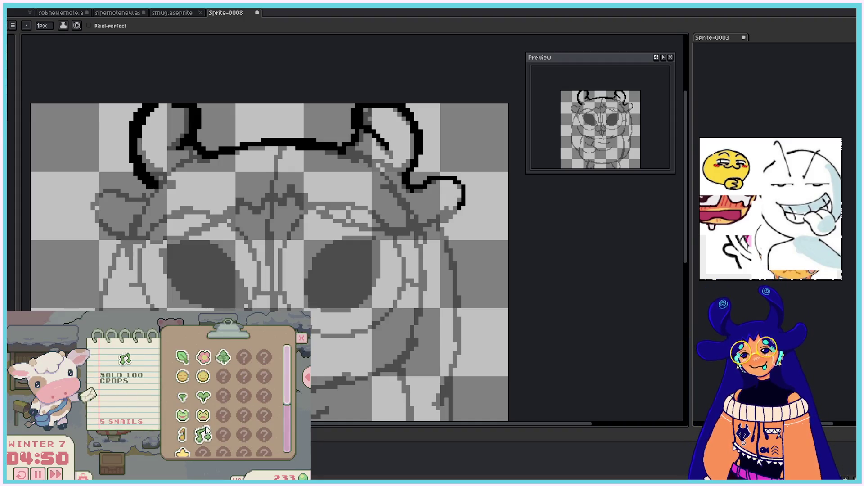
scroll(206, 428, "down", 3)
left_click(166, 466)
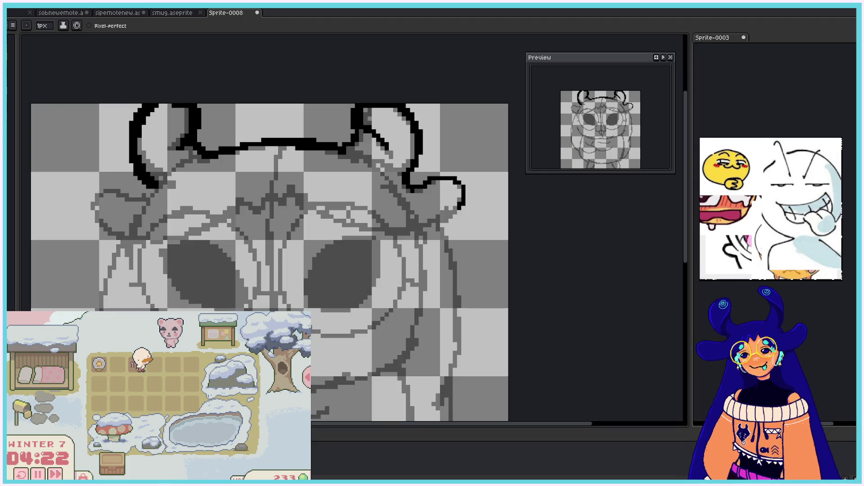
left_click(218, 330)
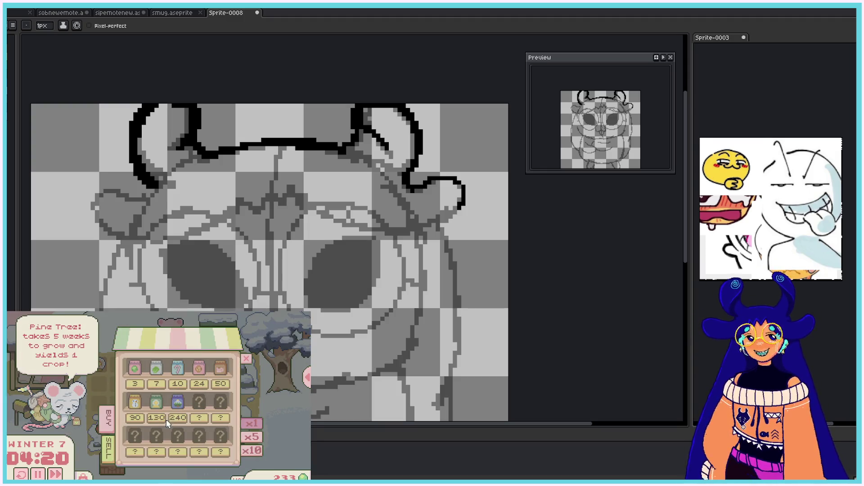
mouse_move(165, 423)
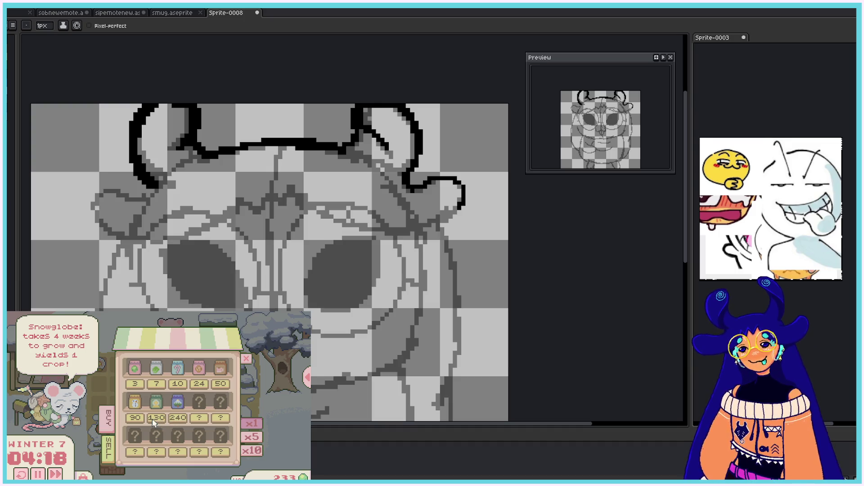
mouse_move(137, 425)
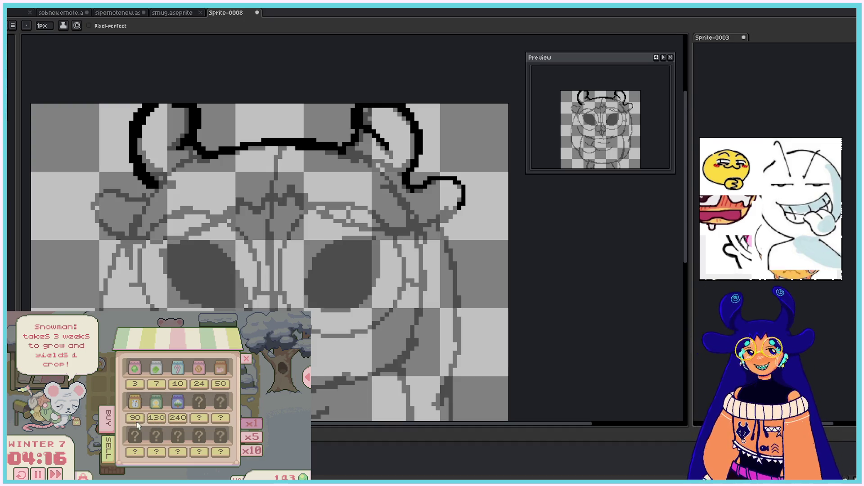
mouse_move(177, 401)
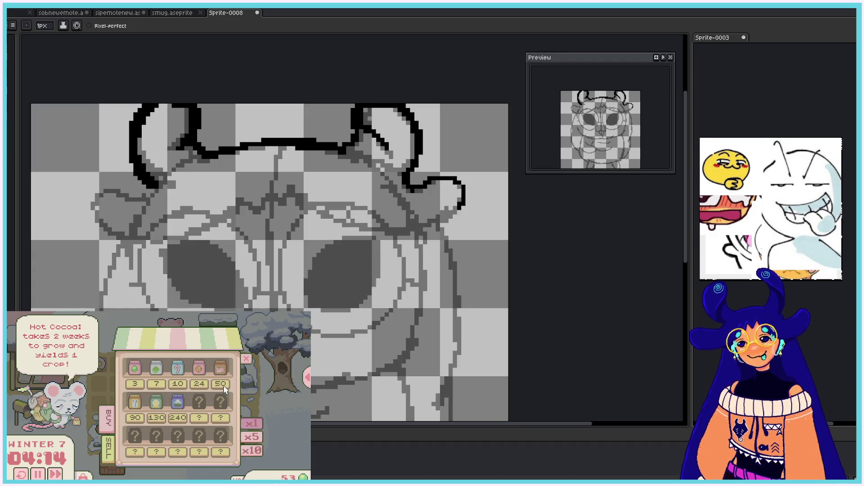
left_click(199, 386)
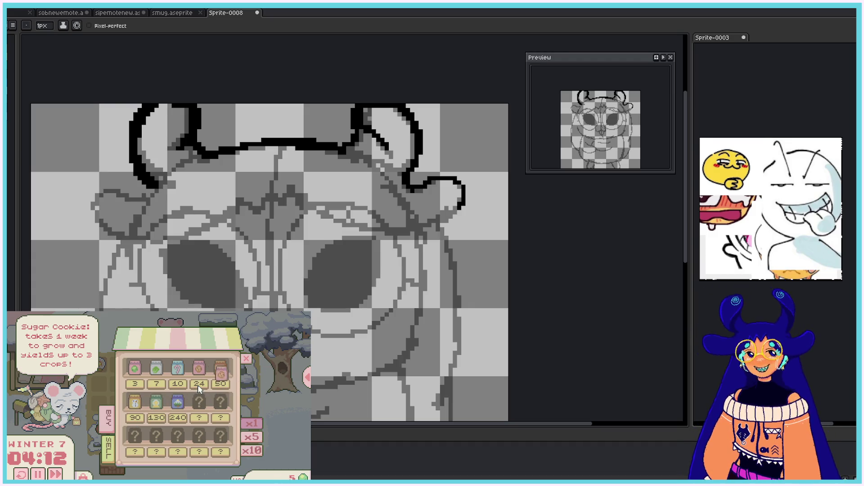
left_click(246, 359)
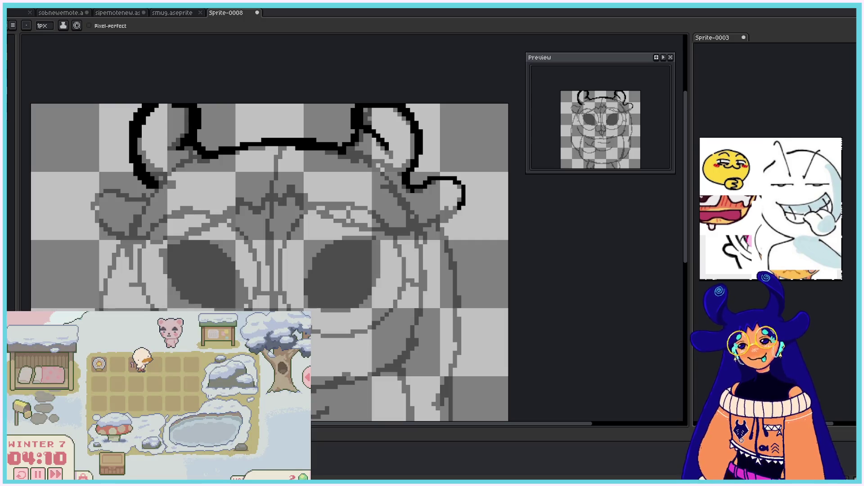
left_click(219, 338)
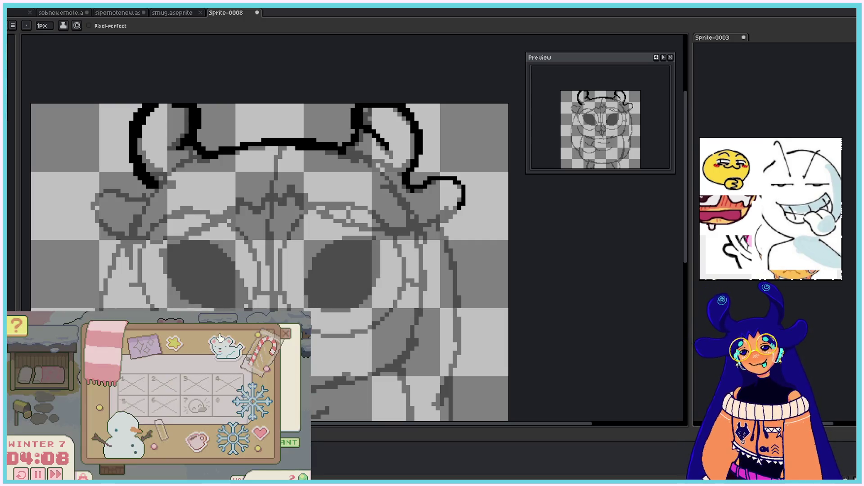
left_click(285, 334)
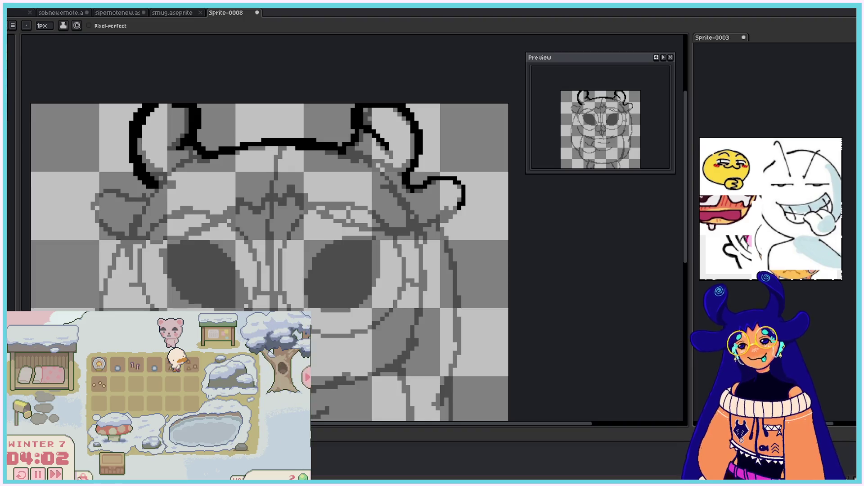
left_click(60, 476)
left_click(190, 393)
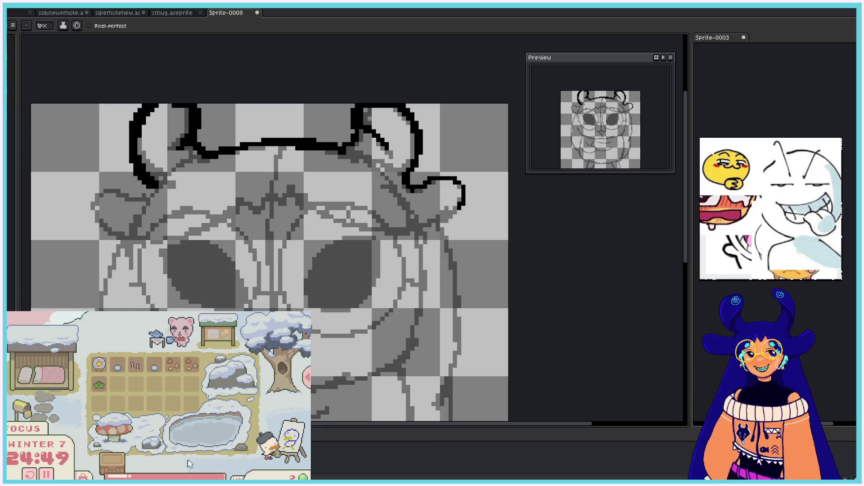
left_click_drag(155, 189, 144, 190)
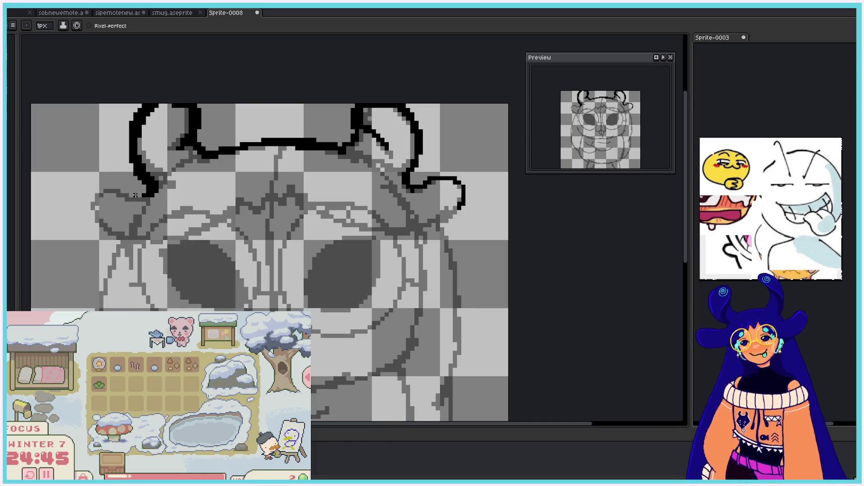
Step: Outline the curled left ear lobe down toward the cheek, thickening its top edge
mouse_move(137, 196)
left_mouse_down()
mouse_move(102, 189)
mouse_move(115, 233)
left_mouse_up()
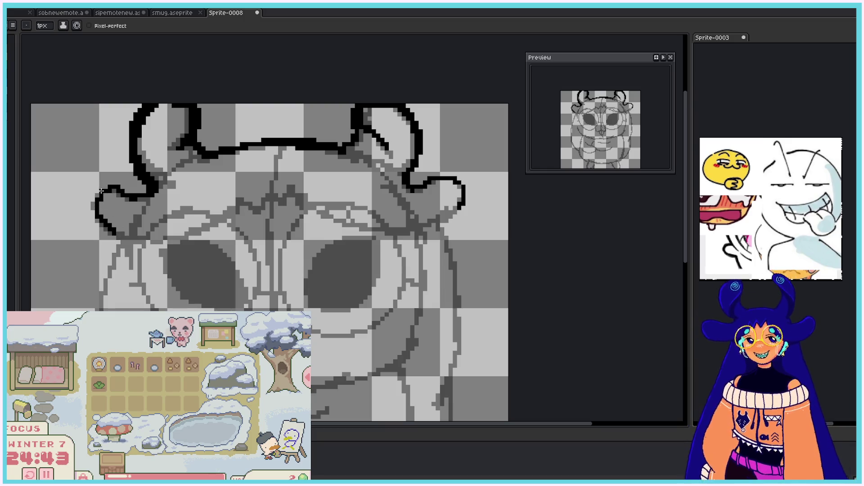
left_click_drag(135, 194, 108, 190)
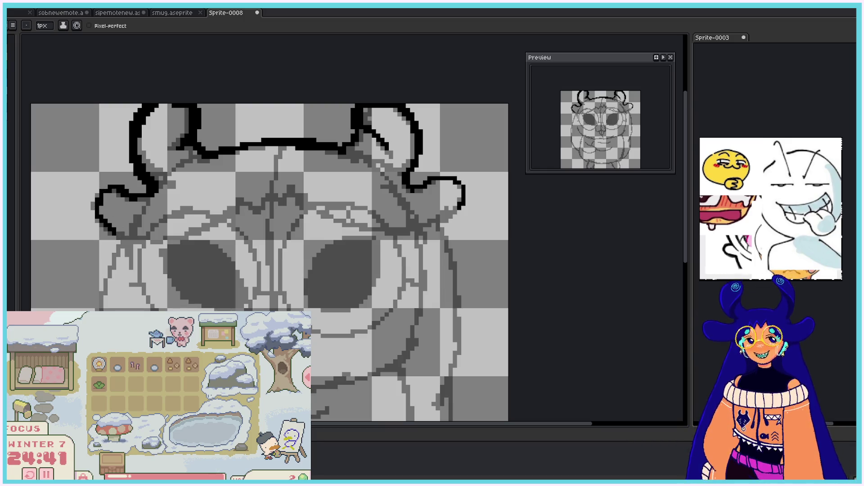
mouse_move(100, 182)
left_mouse_down()
mouse_move(121, 234)
mouse_move(133, 237)
left_mouse_up()
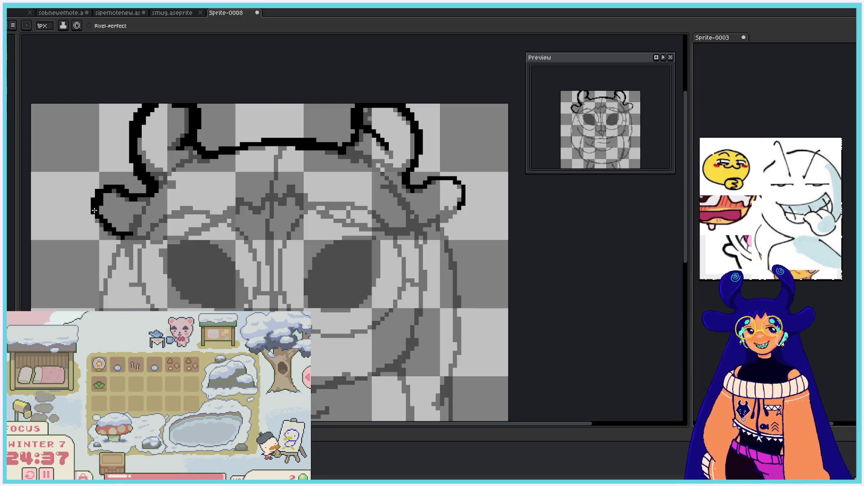
key("e")
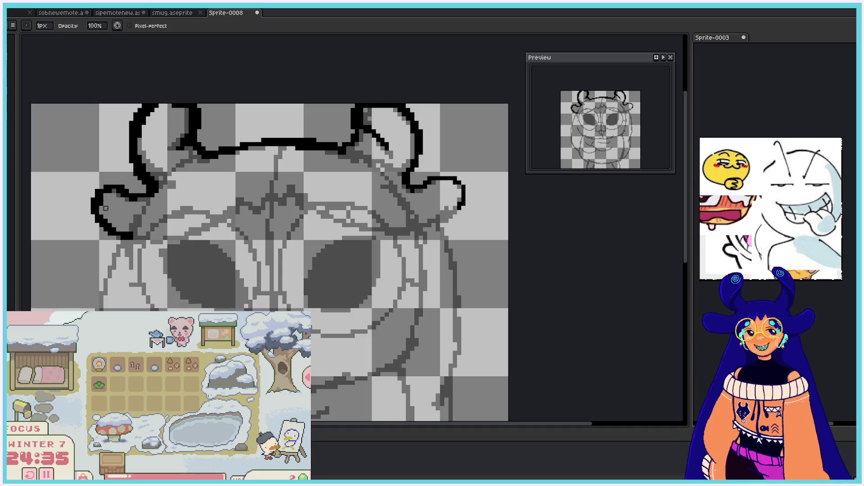
key("b")
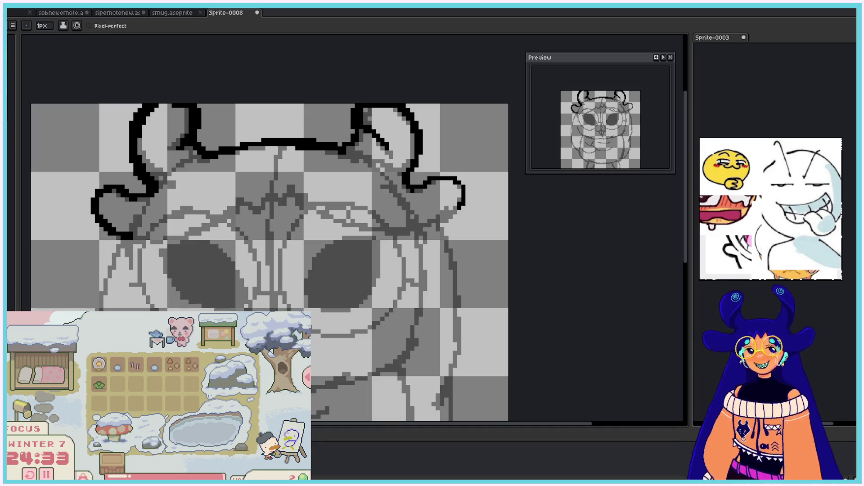
Step: Ink the jagged fringe line from under the left lobe across the forehead to the right ear
left_click_drag(135, 237, 160, 234)
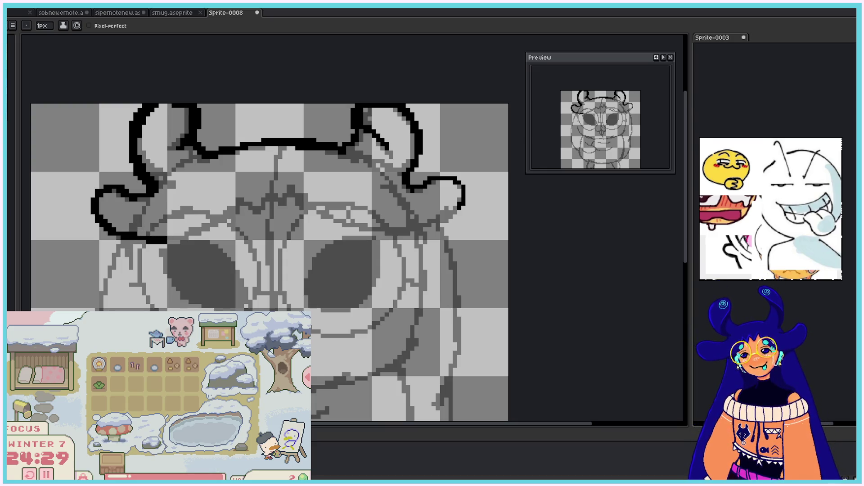
mouse_move(158, 245)
left_mouse_down()
mouse_move(127, 237)
mouse_move(240, 199)
mouse_move(369, 228)
mouse_move(455, 185)
left_mouse_up()
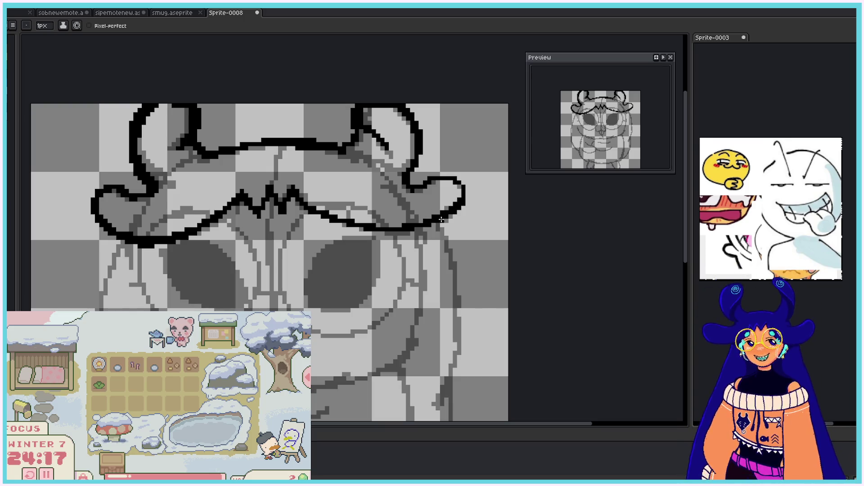
key("e")
key("b")
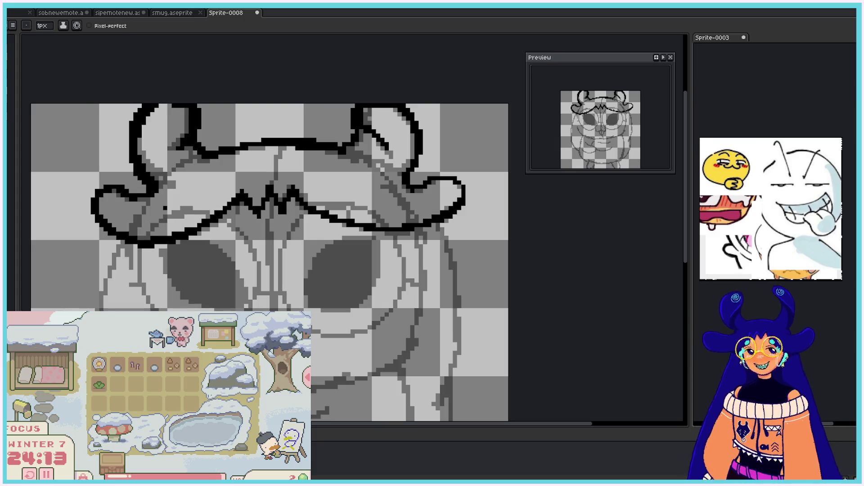
key("e")
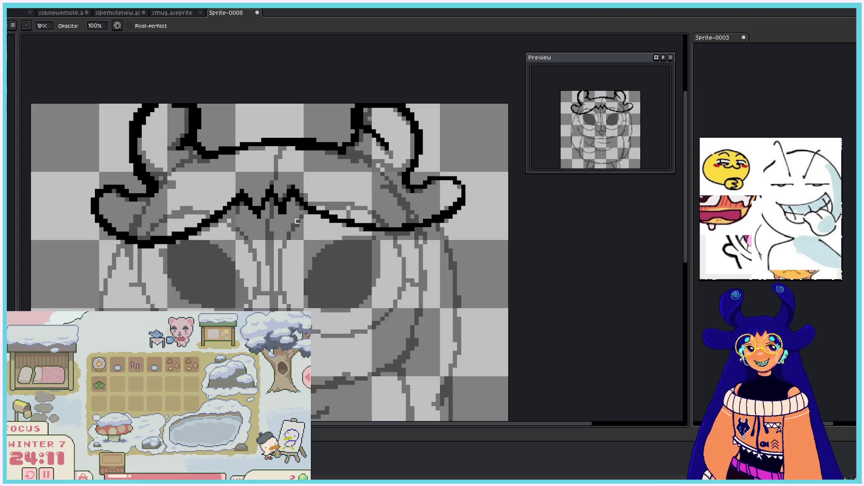
key("b")
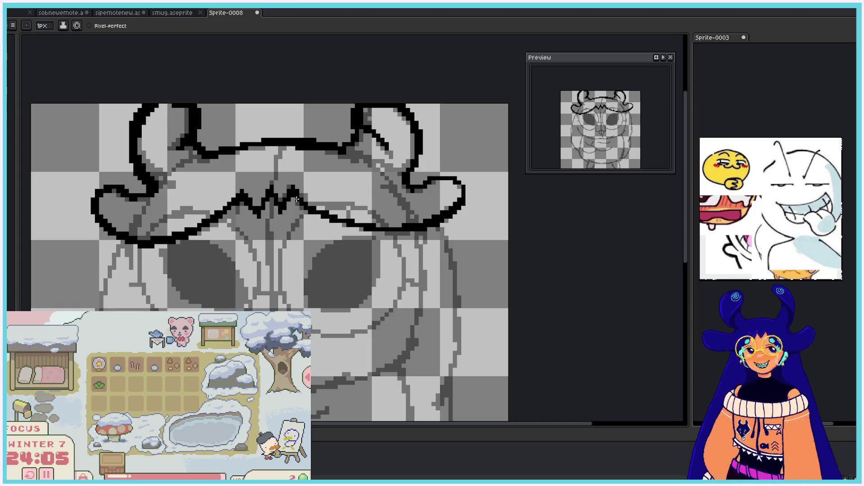
left_click_drag(684, 250, 691, 266)
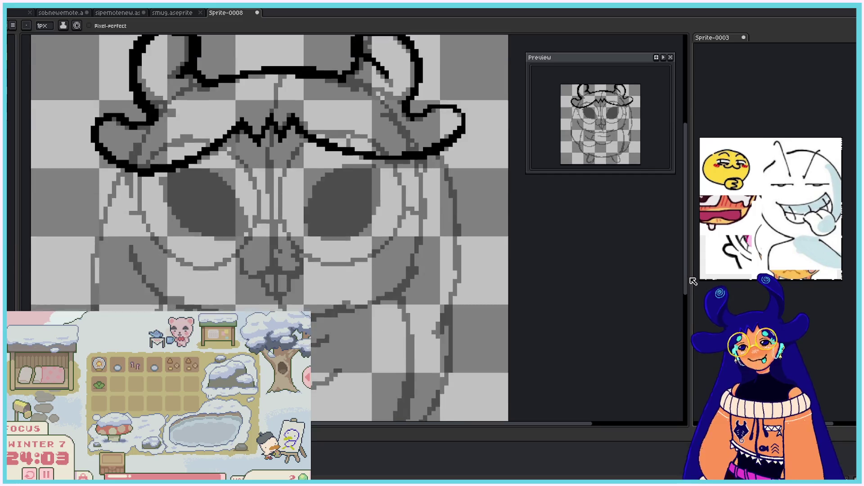
Step: Draw the left and right face contours, then start outlining the right eye
left_click_drag(130, 213, 142, 308)
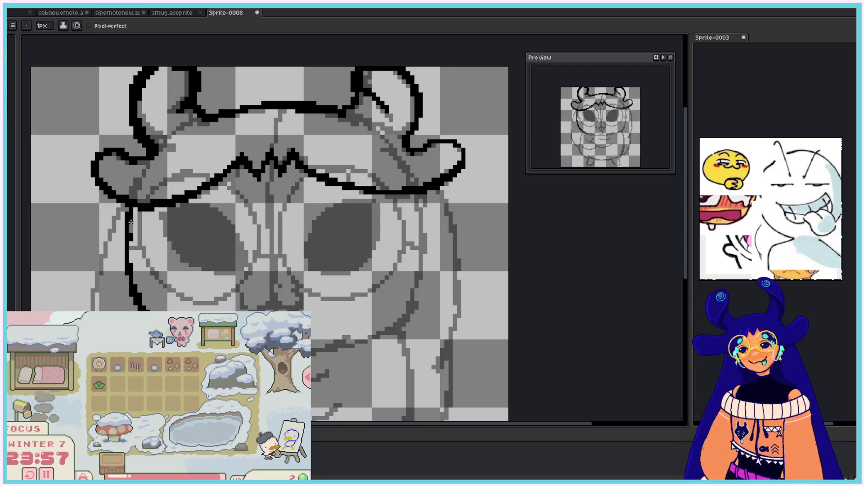
left_click_drag(130, 209, 121, 275)
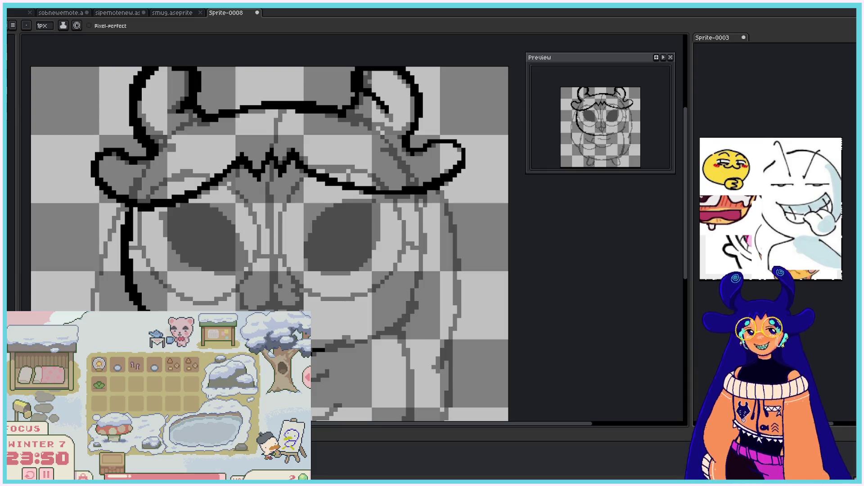
mouse_move(424, 194)
left_mouse_down()
mouse_move(413, 289)
mouse_move(383, 332)
left_mouse_up()
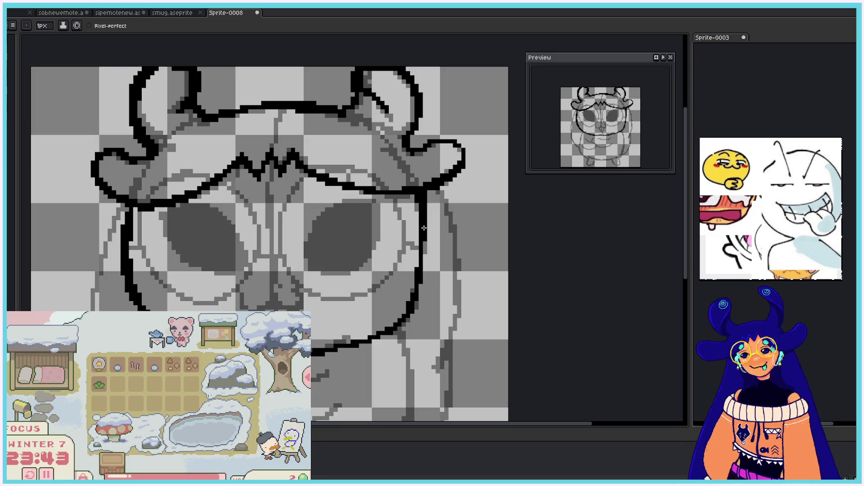
left_click_drag(688, 222, 692, 243)
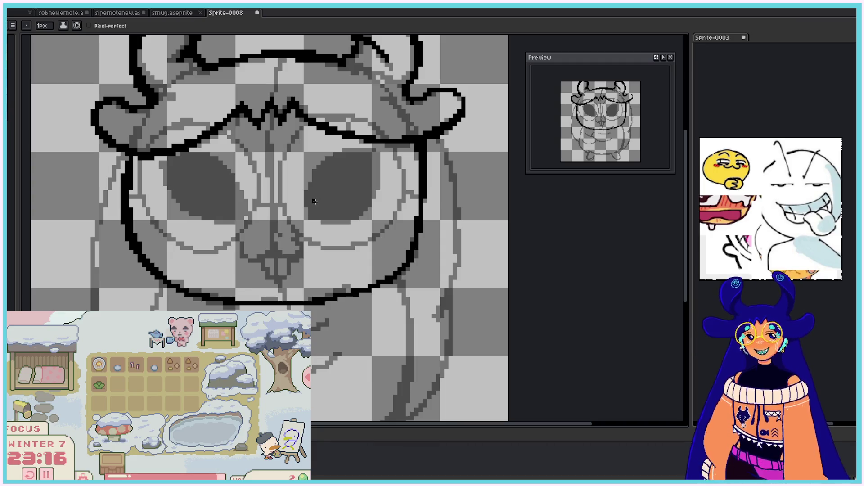
mouse_move(320, 219)
left_mouse_down()
mouse_move(314, 177)
mouse_move(326, 161)
mouse_move(315, 198)
mouse_move(341, 189)
mouse_move(333, 162)
mouse_move(362, 153)
mouse_move(376, 165)
mouse_move(367, 199)
mouse_move(360, 180)
mouse_move(361, 212)
left_mouse_up()
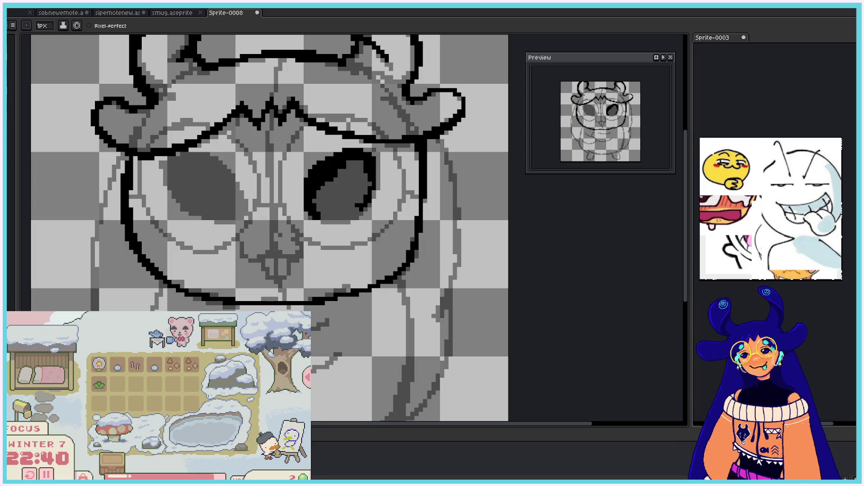
Step: Fill the right eye black, outline and fill the left eye solid, and restore the nose and mouth
mouse_move(323, 201)
left_mouse_down()
mouse_move(364, 163)
mouse_move(328, 216)
mouse_move(318, 208)
mouse_move(359, 209)
left_mouse_up()
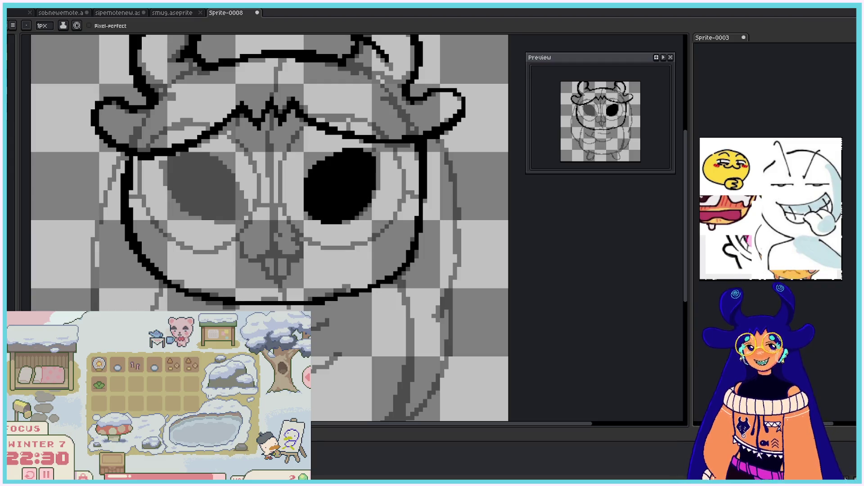
mouse_move(182, 198)
left_mouse_down()
mouse_move(227, 182)
mouse_move(234, 210)
left_mouse_up()
mouse_move(178, 171)
left_mouse_down()
mouse_move(221, 192)
mouse_move(191, 202)
left_mouse_up()
mouse_move(192, 171)
left_mouse_down()
mouse_move(207, 189)
mouse_move(197, 184)
left_mouse_up()
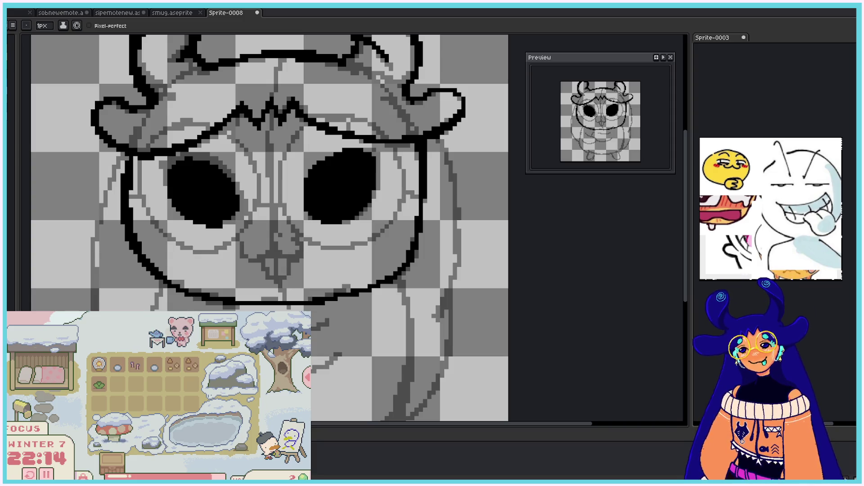
key("ctrl+y")
Step: Draw the round left glasses lens around the eye and darken the bridge pixel
mouse_move(187, 119)
left_mouse_down()
mouse_move(175, 244)
mouse_move(151, 219)
left_mouse_up()
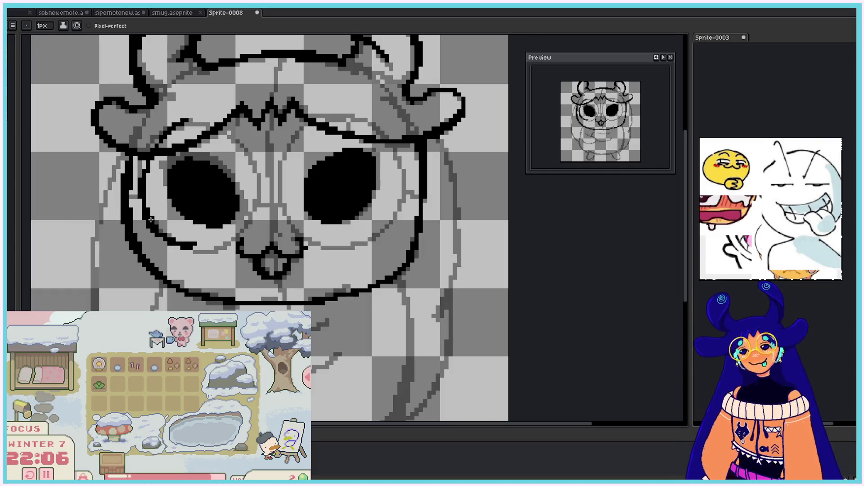
mouse_move(181, 124)
left_mouse_down()
mouse_move(258, 186)
mouse_move(244, 225)
mouse_move(192, 247)
mouse_move(249, 221)
left_mouse_up()
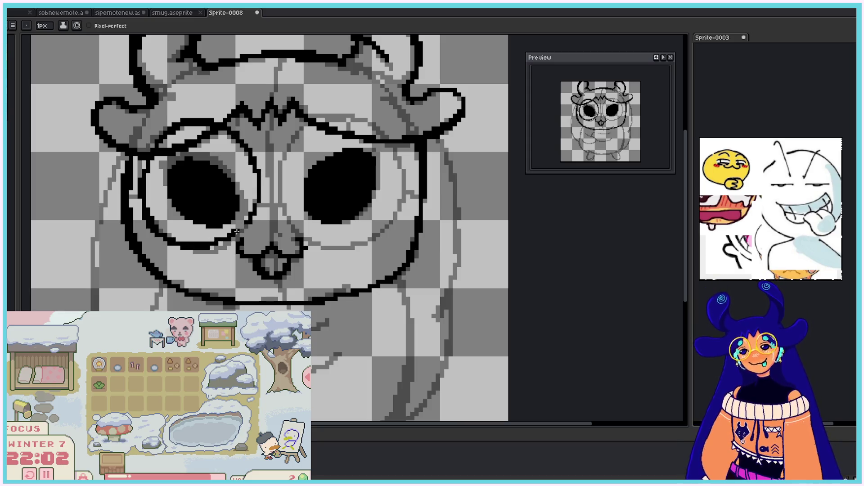
left_click(279, 205)
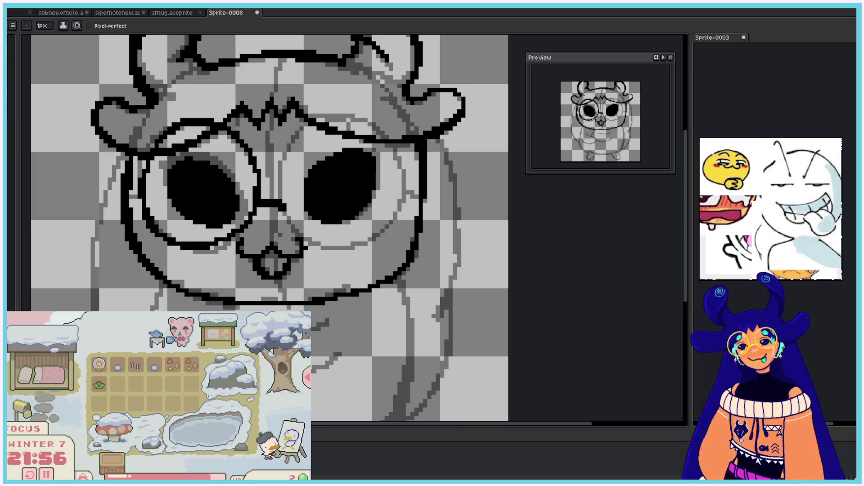
Step: Draw the round right lens outline, including its side and bottom edge
mouse_move(285, 208)
left_mouse_down()
mouse_move(289, 143)
mouse_move(386, 149)
mouse_move(396, 207)
left_mouse_up()
left_click_drag(280, 206, 300, 226)
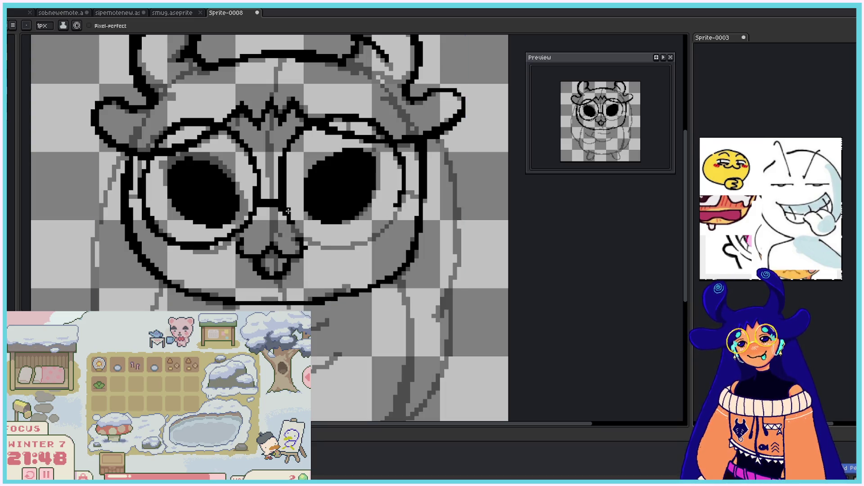
key("v")
key("b")
mouse_move(291, 218)
left_mouse_down()
mouse_move(367, 235)
mouse_move(396, 210)
left_mouse_up()
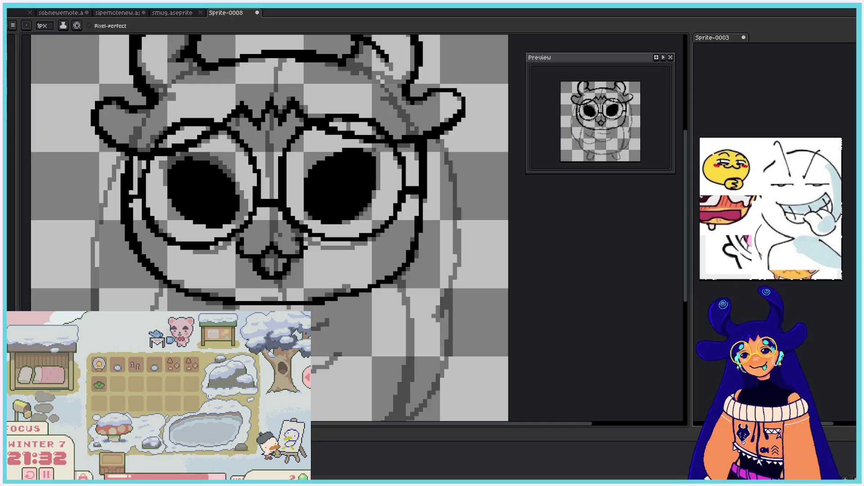
scroll(126, 199, "down", 1)
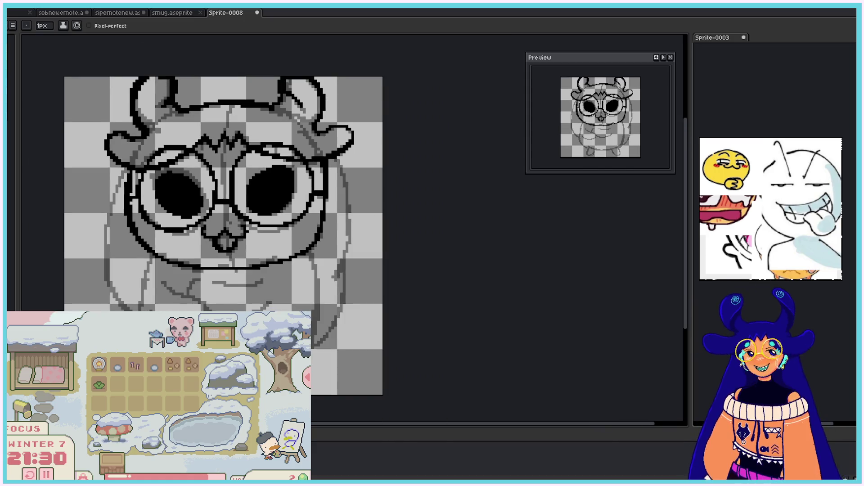
Step: Outline the long hair down the left and right sides of the head
scroll(120, 209, "up", 1)
left_click_drag(123, 165, 107, 311)
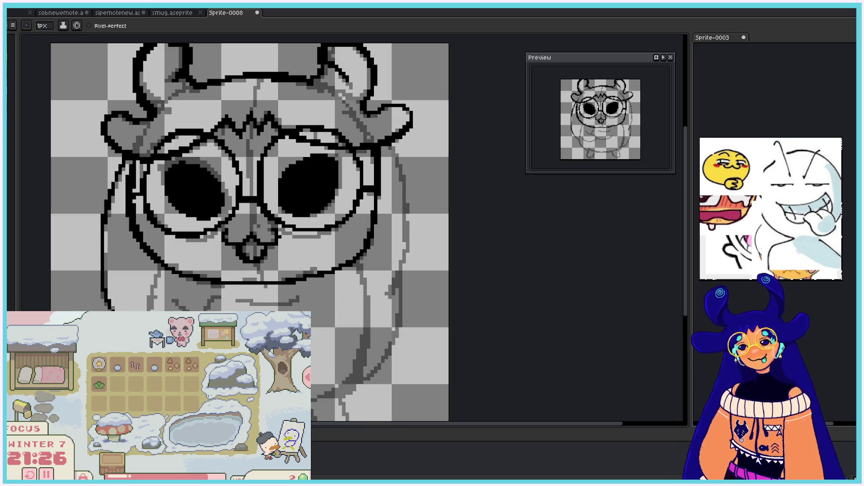
left_click_drag(104, 205, 103, 311)
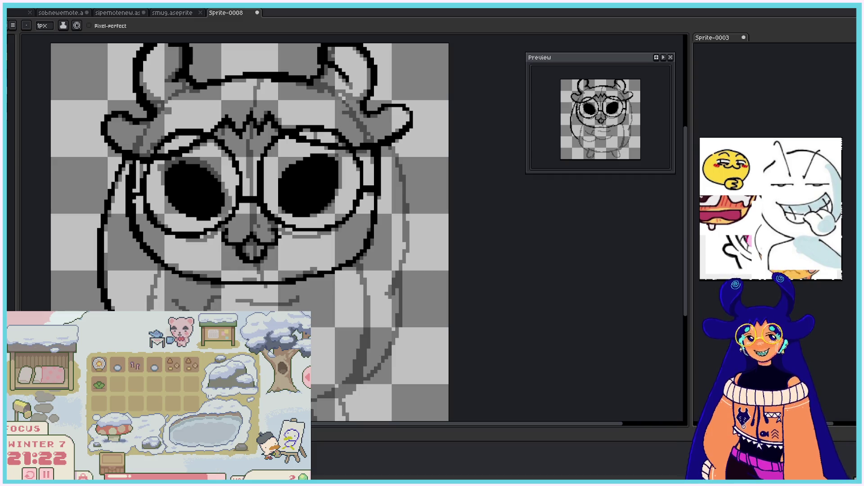
mouse_move(390, 147)
left_mouse_down()
mouse_move(404, 231)
mouse_move(398, 298)
left_mouse_up()
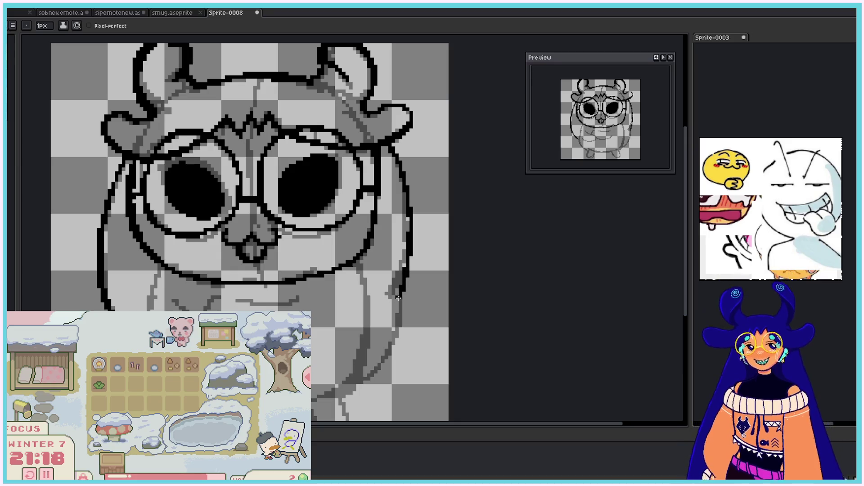
left_click_drag(398, 297, 378, 370)
left_click_drag(398, 292, 359, 383)
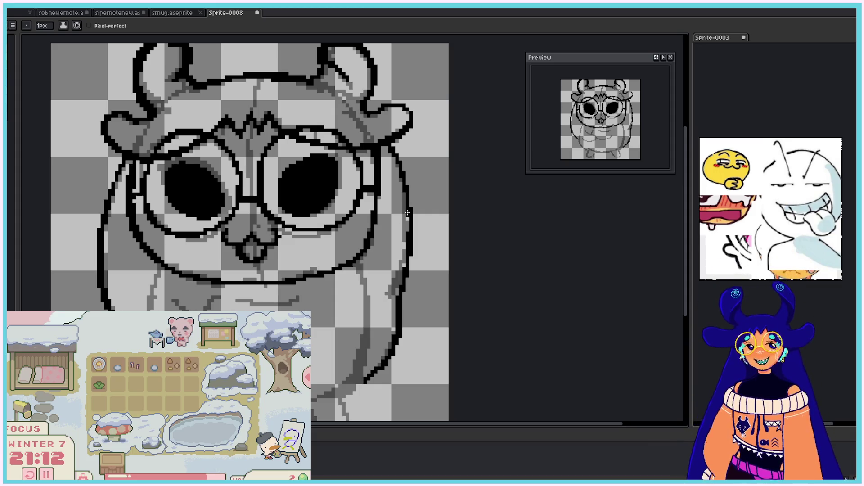
left_click_drag(689, 213, 689, 232)
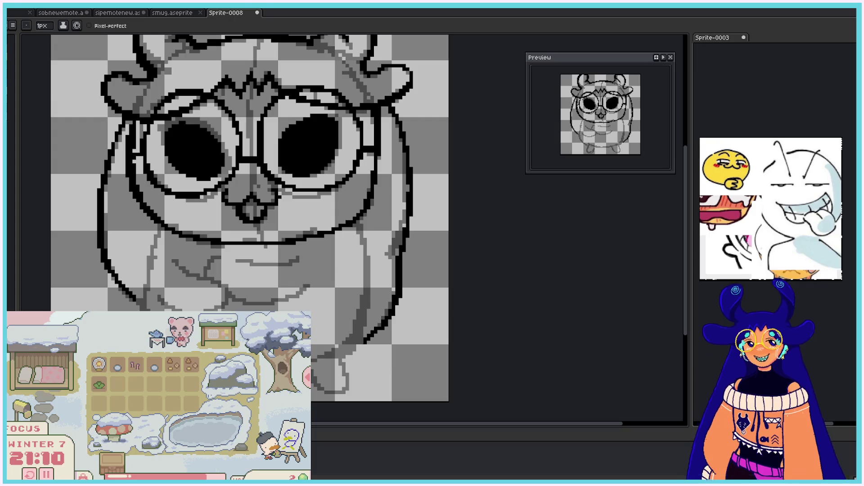
left_click_drag(393, 104, 408, 143)
left_click_drag(406, 205, 405, 262)
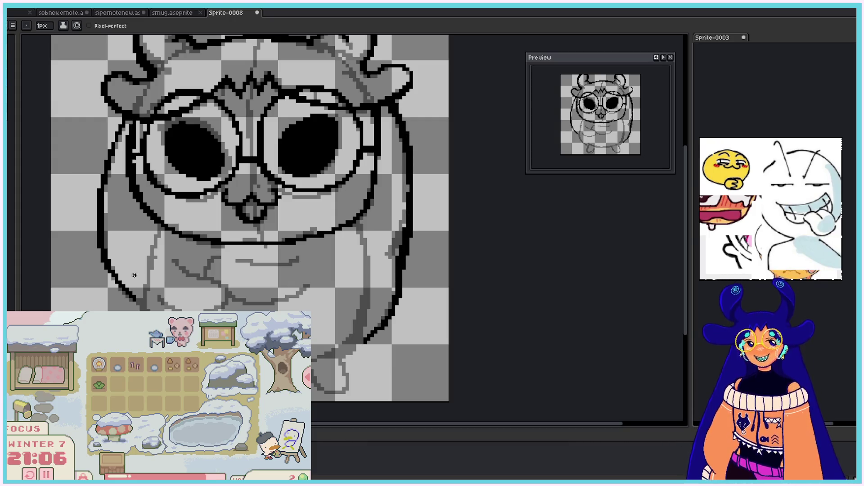
Step: Draw the lower-left body edge and the connected lower-right outlines
left_click_drag(162, 224, 149, 309)
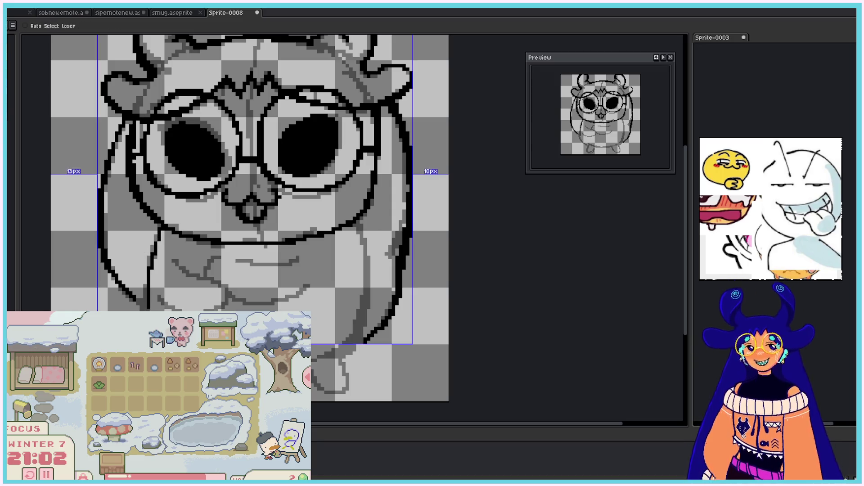
key("ctrl+z")
key("ctrl+z")
left_click_drag(163, 226, 141, 311)
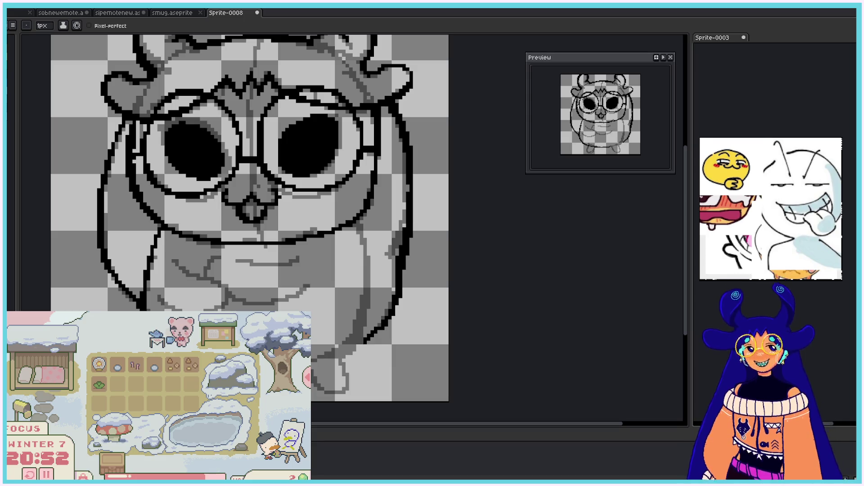
left_click_drag(312, 364, 351, 342)
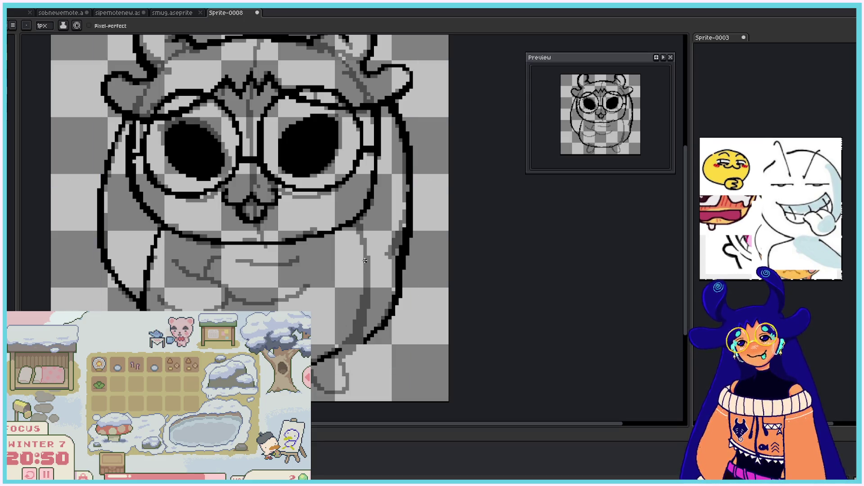
left_click_drag(358, 219, 362, 315)
mouse_move(366, 266)
left_mouse_down()
mouse_move(359, 327)
mouse_move(345, 353)
left_mouse_up()
Step: Erase stray pixels beside the right outline and outline the lower-right foot
key("v")
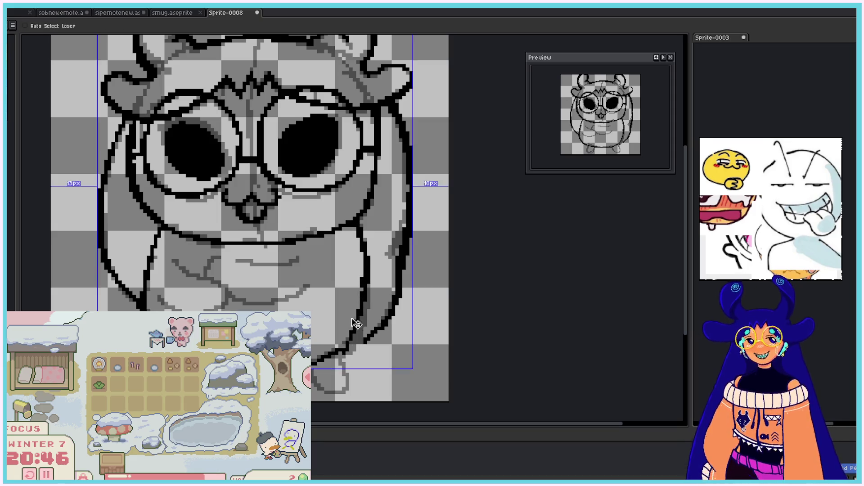
key("b")
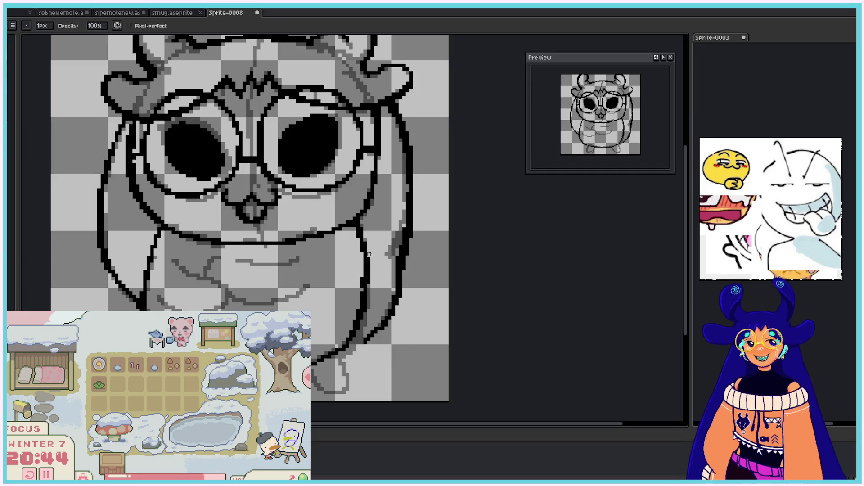
key("e")
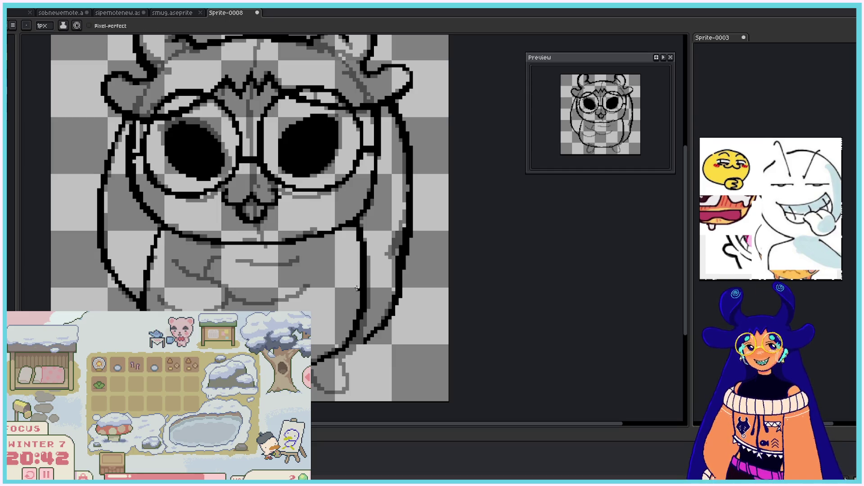
key("b")
left_click_drag(362, 295, 362, 261)
key("e")
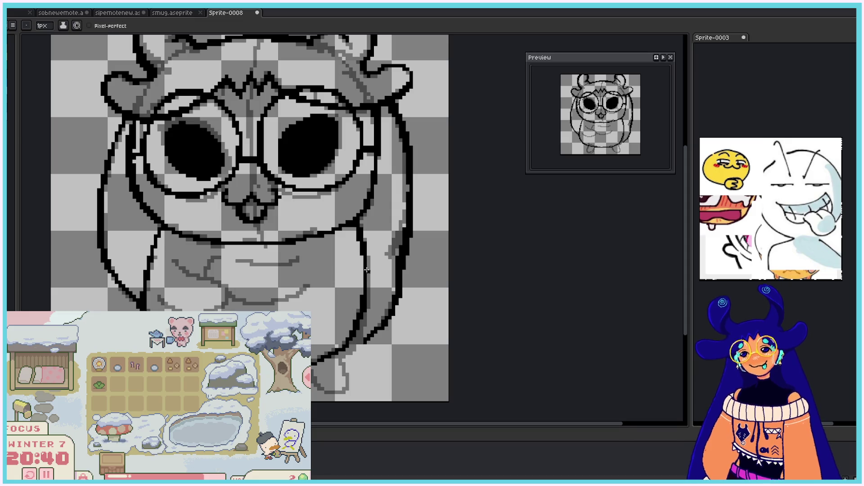
left_click_drag(367, 295, 366, 262)
left_click_drag(339, 352, 314, 375)
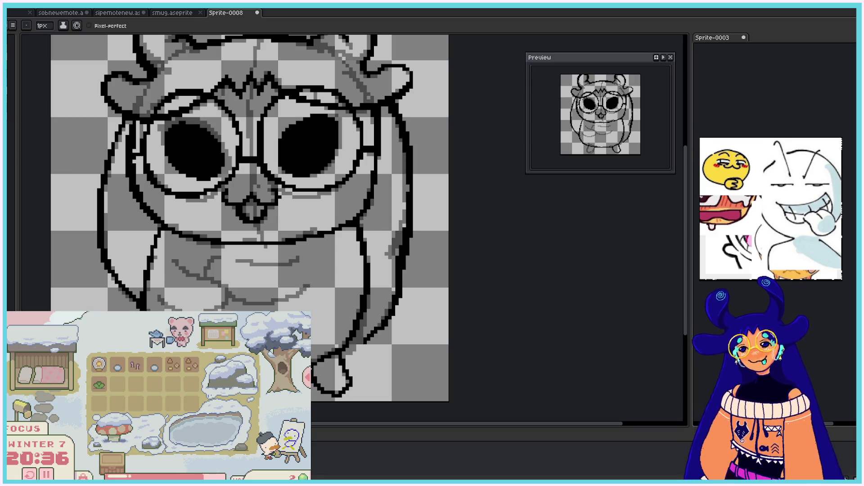
left_click_drag(326, 388, 335, 394)
left_click_drag(344, 350, 364, 341)
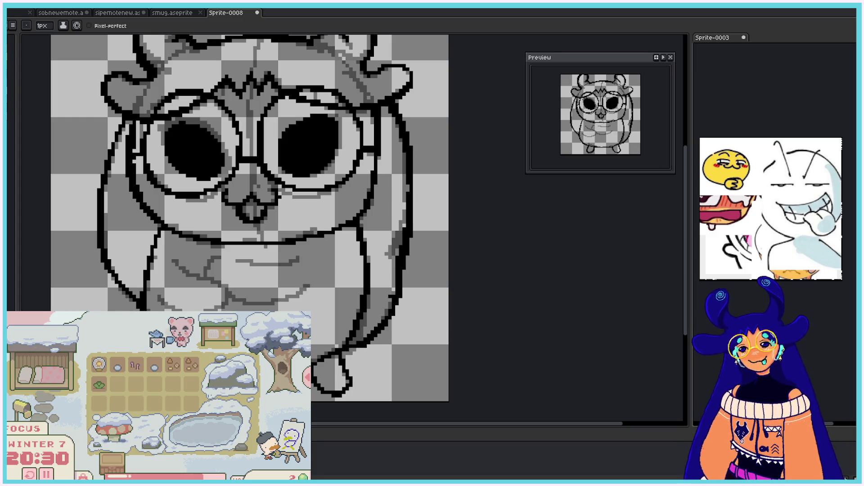
Step: Ink the curved belly lines, then hide the black lineart layer
left_click_drag(162, 298, 226, 296)
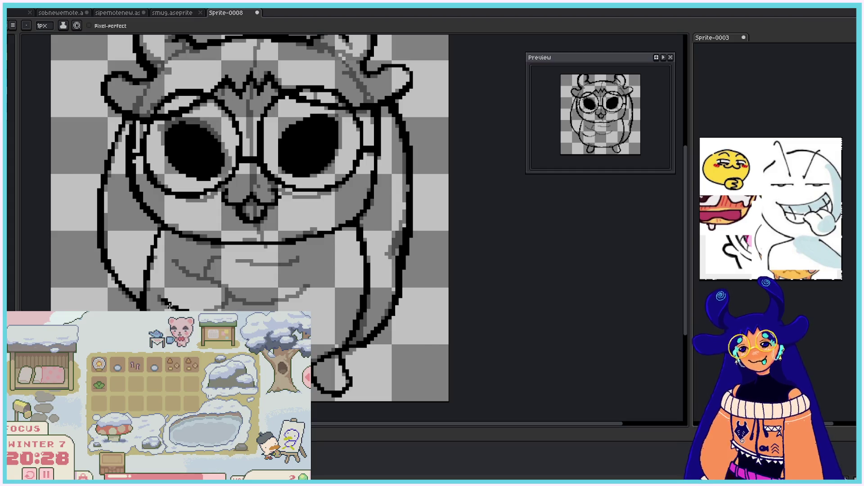
mouse_move(177, 261)
left_mouse_down()
mouse_move(220, 297)
mouse_move(228, 257)
mouse_move(292, 259)
left_mouse_up()
left_click_drag(229, 298, 306, 286)
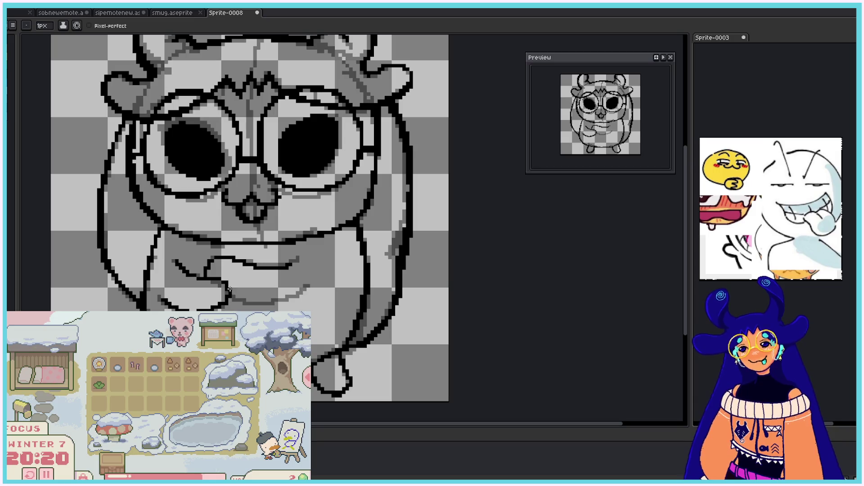
left_click_drag(230, 290, 292, 293)
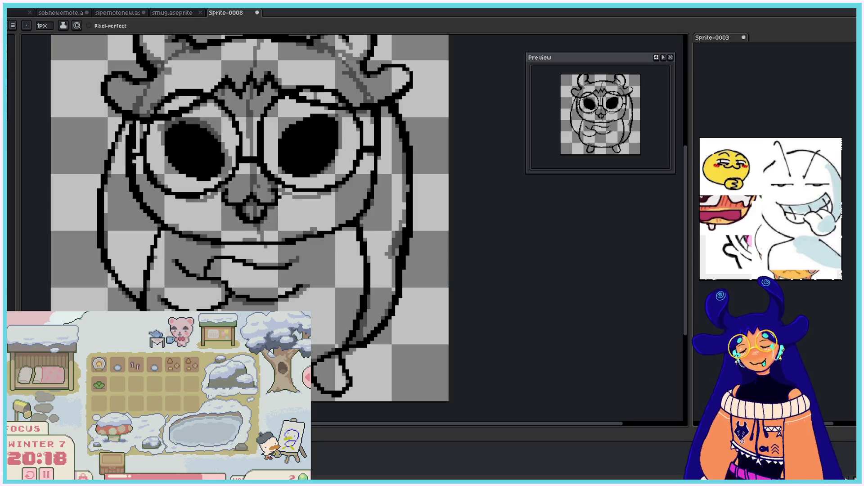
key("shift+h")
left_click_drag(685, 251, 685, 194)
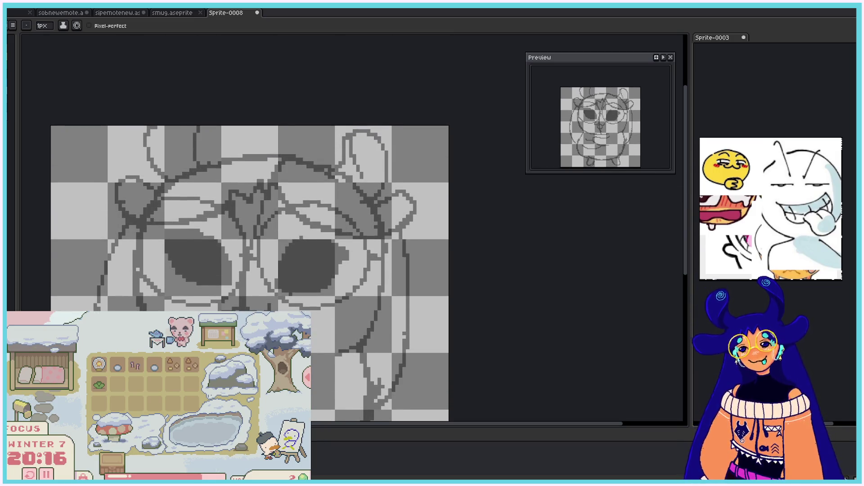
Step: Try outlining the left and right ears and inner-ear line, undoing each attempt
mouse_move(174, 181)
left_mouse_down()
mouse_move(208, 167)
mouse_move(200, 134)
left_mouse_up()
key("ctrl+z")
key("ctrl+z")
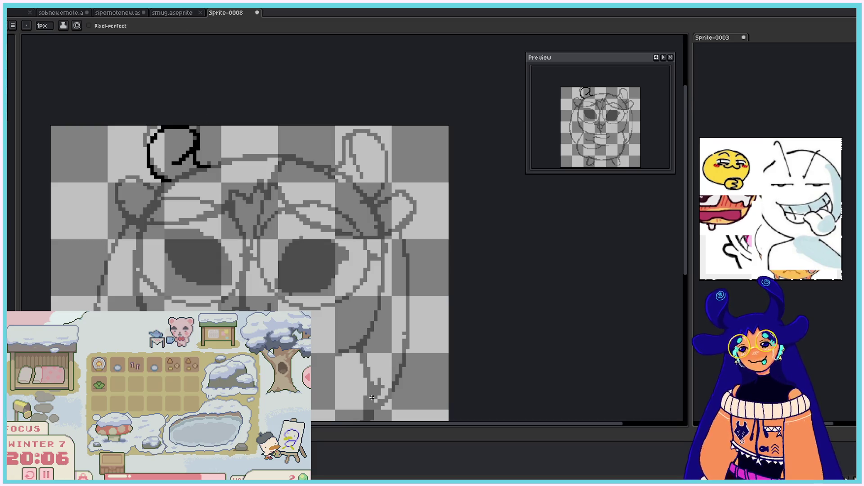
left_click_drag(341, 172, 376, 194)
key("ctrl+z")
left_click_drag(333, 170, 369, 191)
key("ctrl+z")
left_click_drag(333, 165, 370, 191)
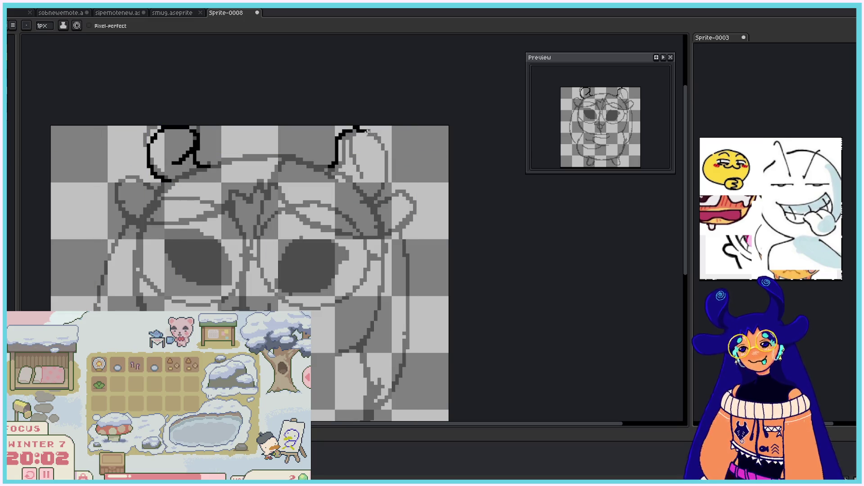
key("ctrl+z")
left_click_drag(337, 161, 367, 173)
key("ctrl+z")
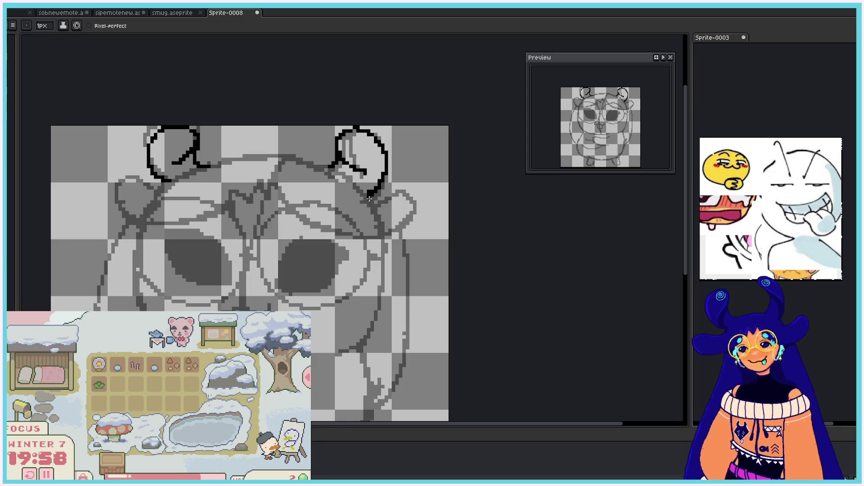
Step: Link the ears across the top of the head and thicken the right ear's outer edge
left_click_drag(199, 166, 323, 166)
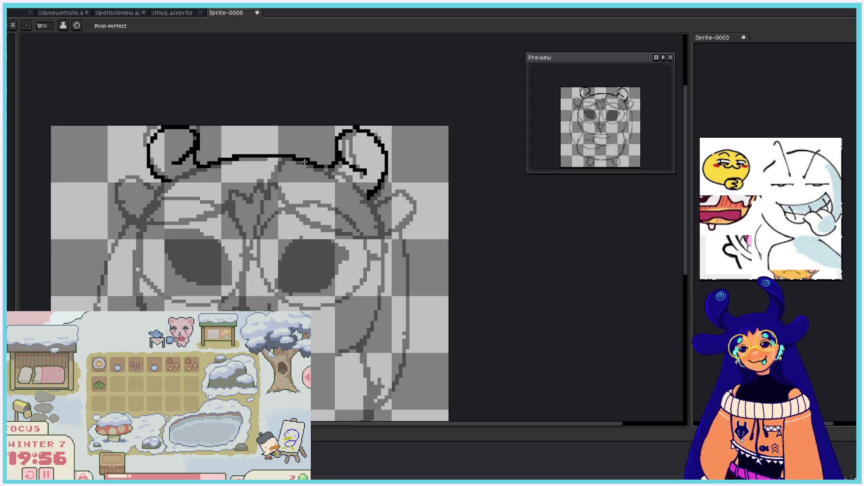
left_click_drag(299, 158, 331, 165)
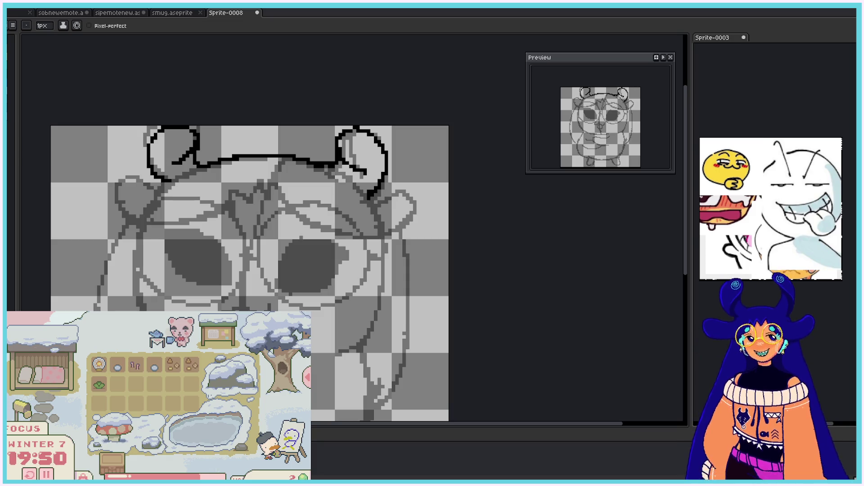
left_click_drag(332, 163, 337, 134)
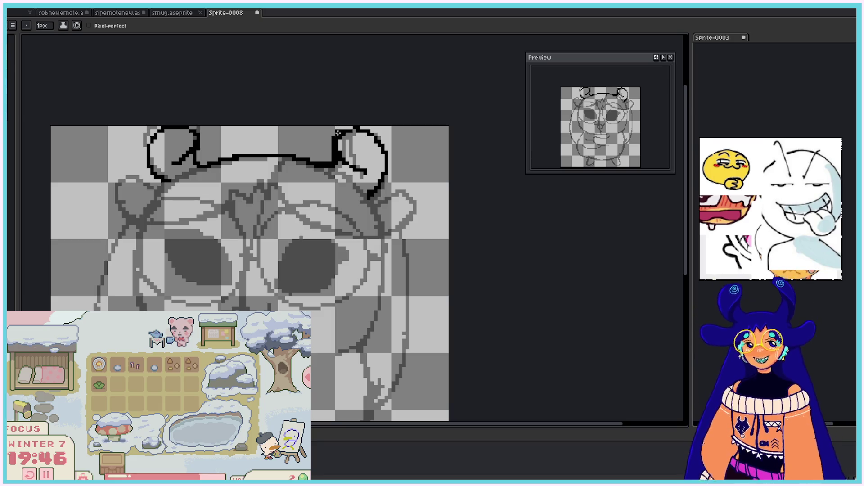
key("ctrl+z")
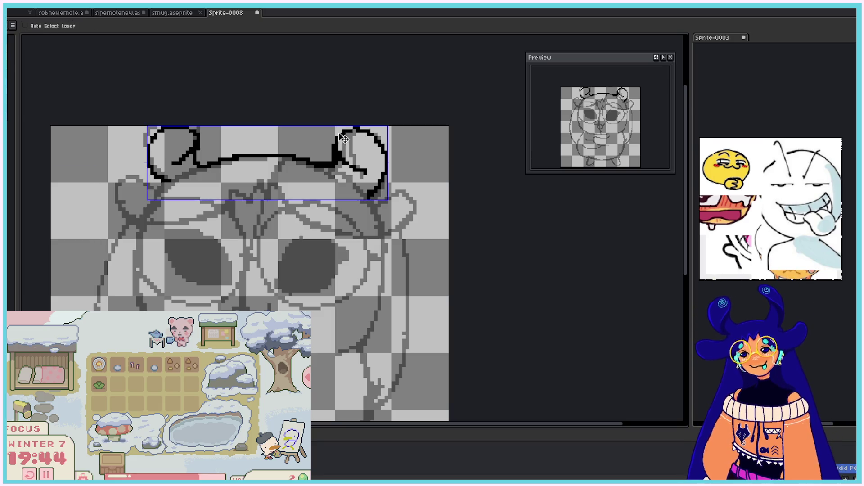
mouse_move(335, 151)
left_mouse_down()
mouse_move(344, 131)
mouse_move(374, 135)
left_mouse_up()
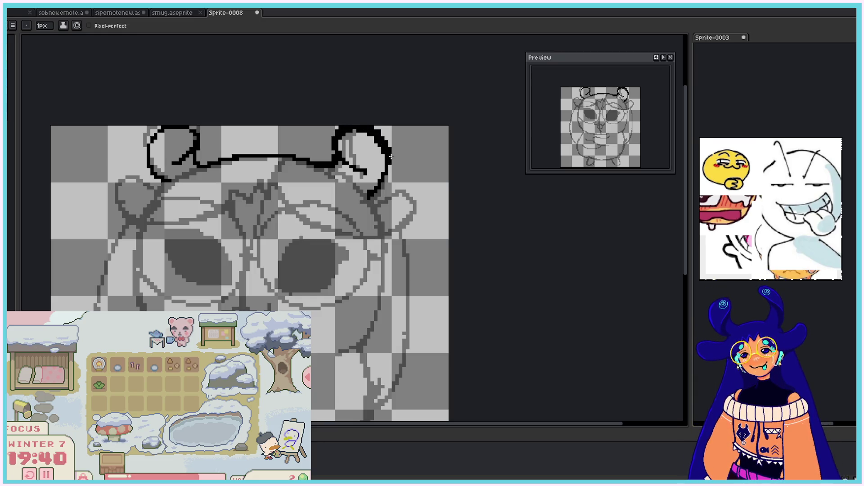
left_click_drag(390, 157, 385, 168)
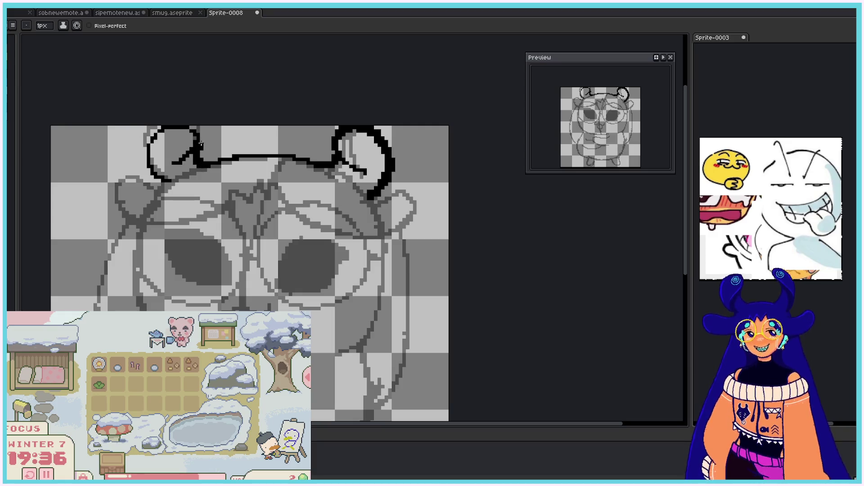
key("ctrl")
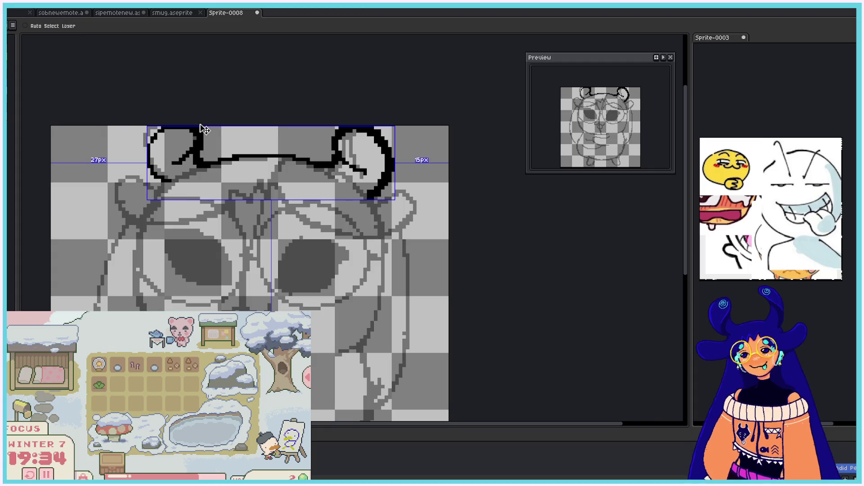
left_click_drag(218, 156, 322, 166)
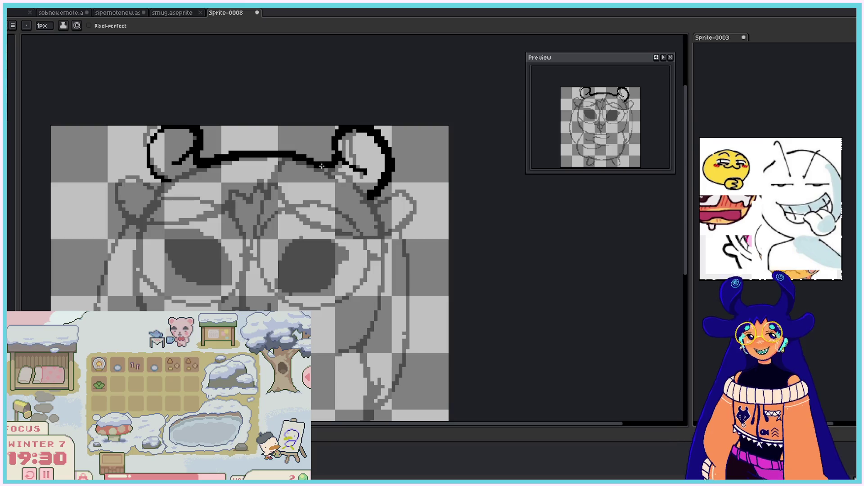
Step: Thicken the left ear's top outline and draw the curved fringe under the right ear
mouse_move(157, 129)
left_mouse_down()
mouse_move(151, 160)
mouse_move(165, 182)
mouse_move(156, 190)
left_mouse_up()
mouse_move(370, 199)
left_mouse_down()
mouse_move(403, 189)
mouse_move(382, 236)
left_mouse_up()
key("ctrl+z")
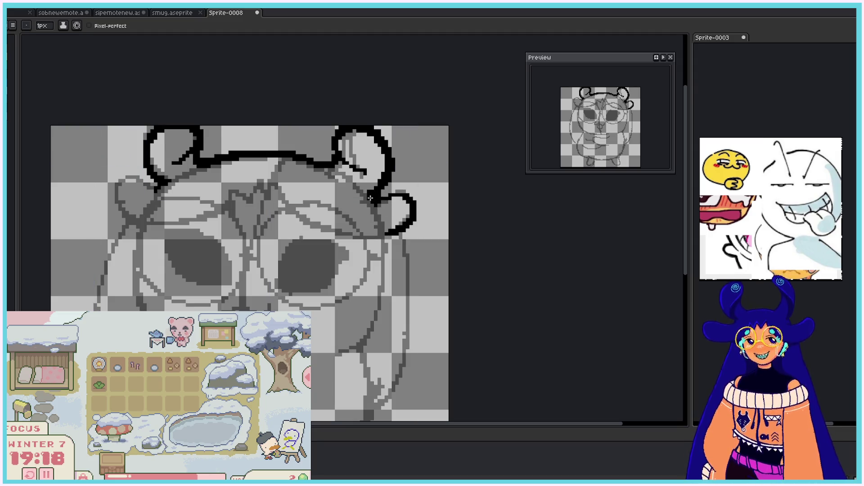
mouse_move(278, 190)
left_mouse_down()
mouse_move(383, 234)
mouse_move(396, 231)
left_mouse_up()
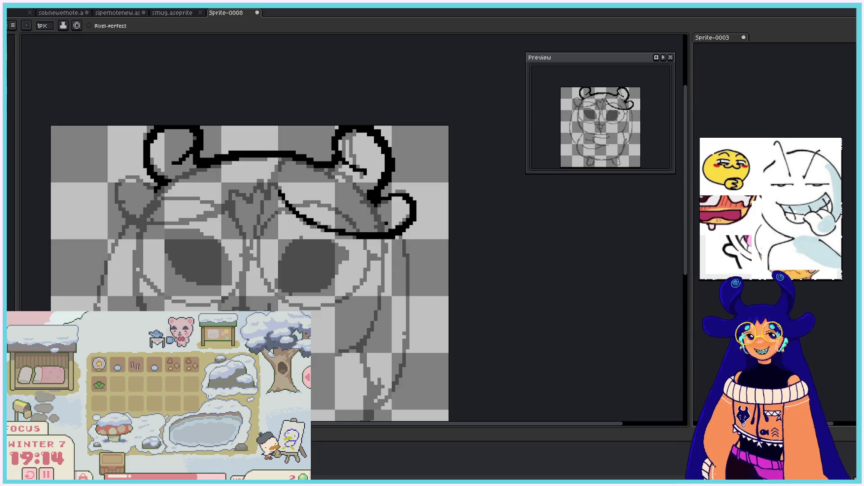
Step: Add the zigzag parting at the fringe centre and curve the fringe along the left ear
mouse_move(272, 180)
left_mouse_down()
mouse_move(262, 194)
mouse_move(238, 193)
mouse_move(222, 210)
left_mouse_up()
key("ctrl+z")
left_click_drag(232, 188, 225, 201)
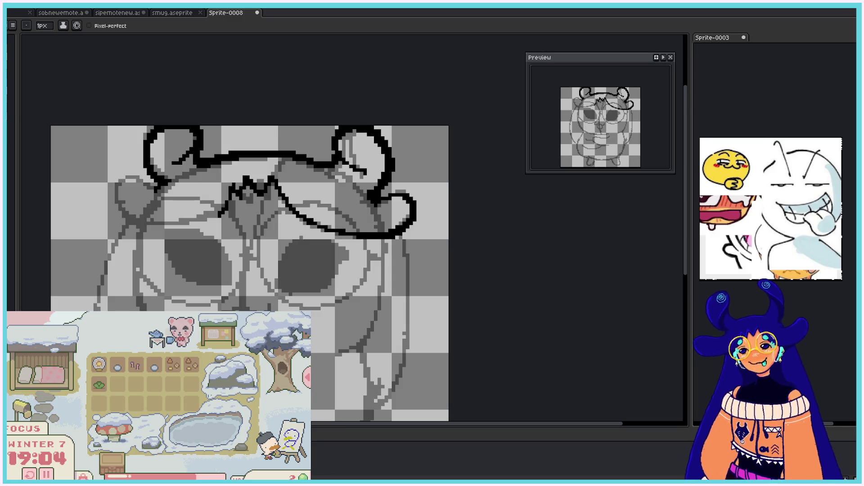
mouse_move(116, 190)
left_mouse_down()
mouse_move(153, 222)
mouse_move(193, 221)
left_mouse_up()
mouse_move(209, 214)
left_mouse_down()
mouse_move(155, 225)
mouse_move(120, 177)
mouse_move(123, 190)
mouse_move(147, 181)
mouse_move(212, 219)
left_mouse_up()
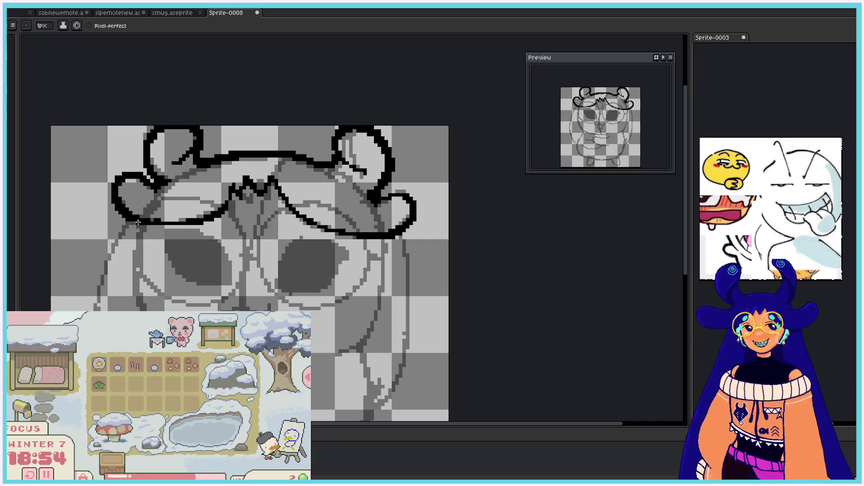
left_click_drag(155, 211, 205, 198)
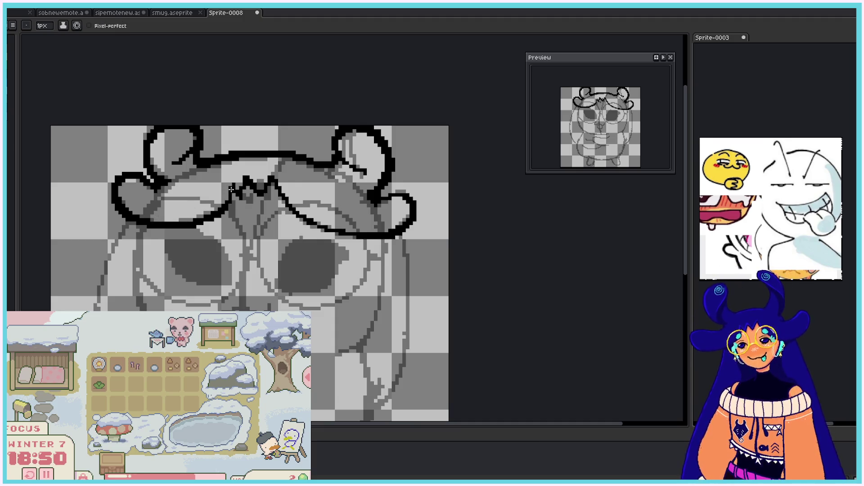
key("b")
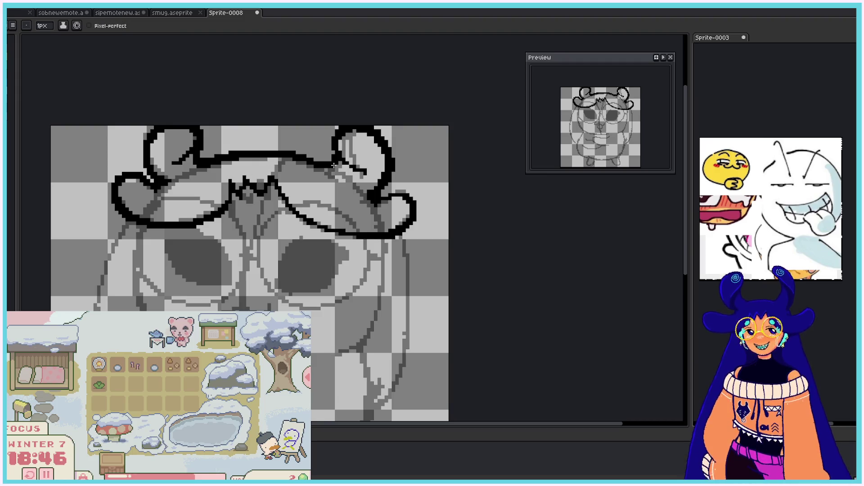
Step: Draw the left face outline beneath the fringe
key("e")
left_click_drag(140, 225, 139, 310)
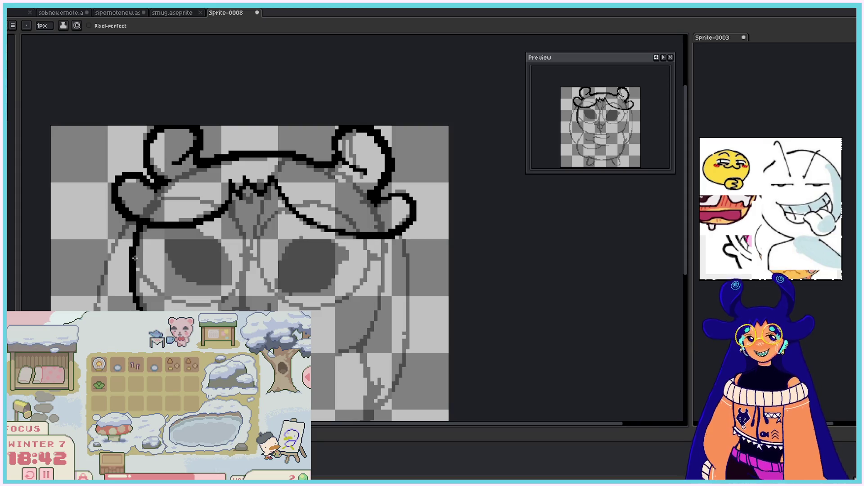
left_click(133, 294)
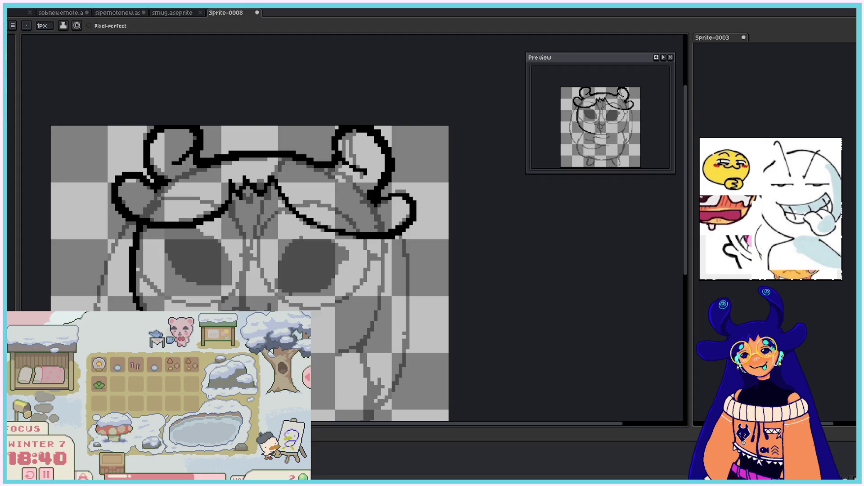
Step: Draw the jaw line rising to the right and the face's right-side outline
left_click_drag(315, 356, 366, 337)
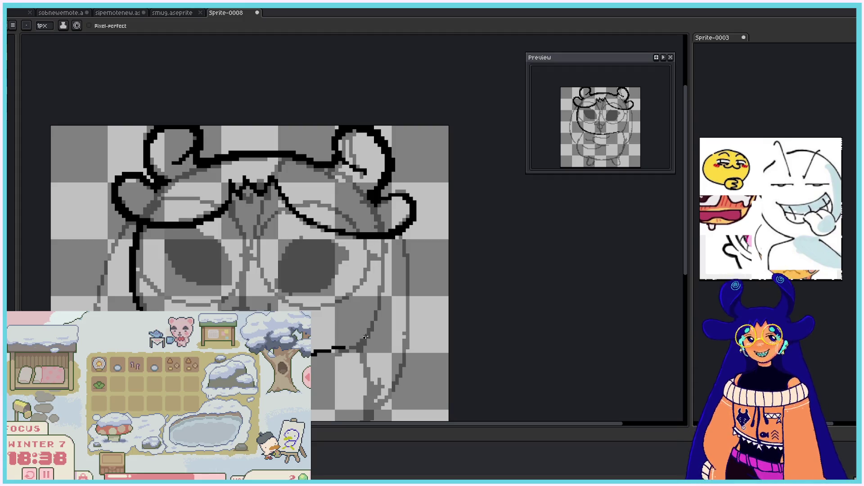
key("ctrl+z")
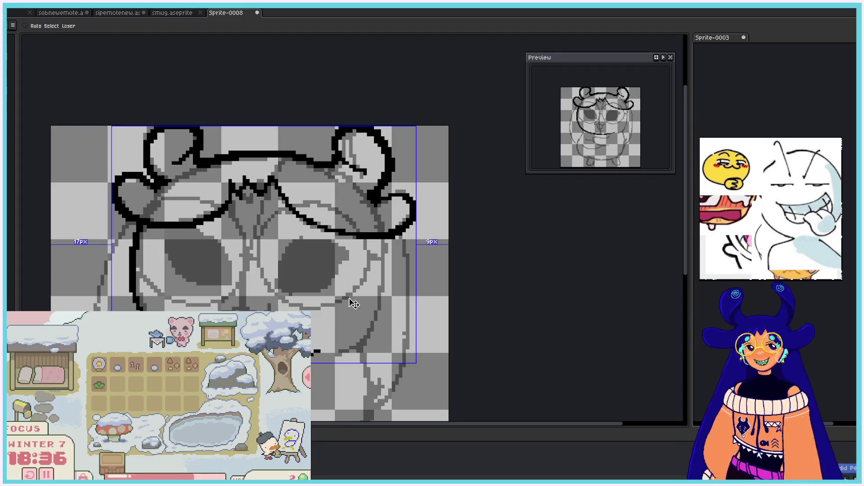
left_click_drag(313, 355, 375, 329)
key("ctrl+z")
mouse_move(342, 353)
left_mouse_down()
mouse_move(370, 333)
mouse_move(382, 241)
left_mouse_up()
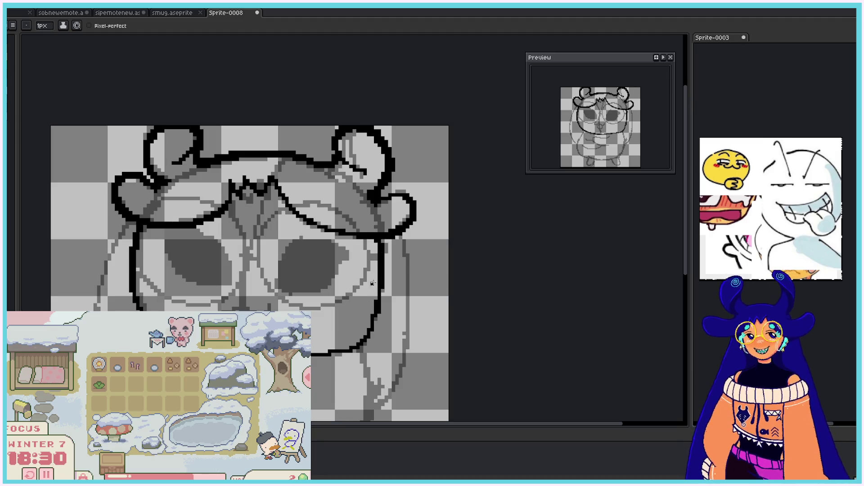
key("ctrl")
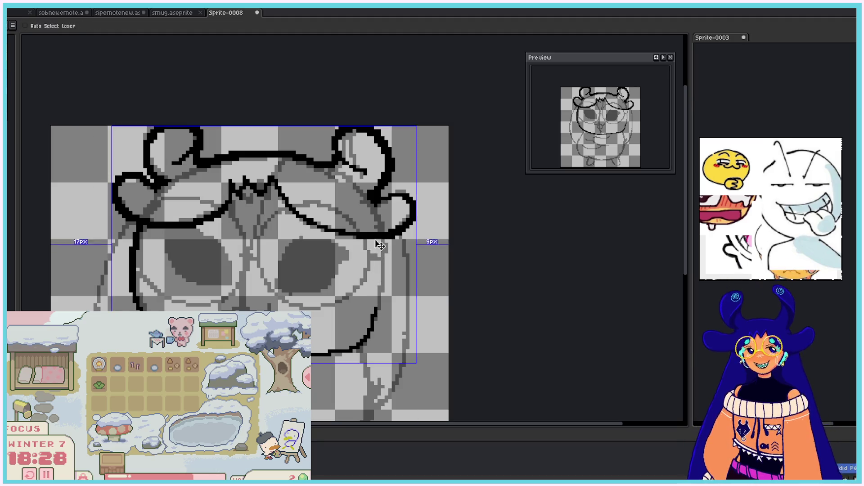
left_click_drag(383, 237, 383, 310)
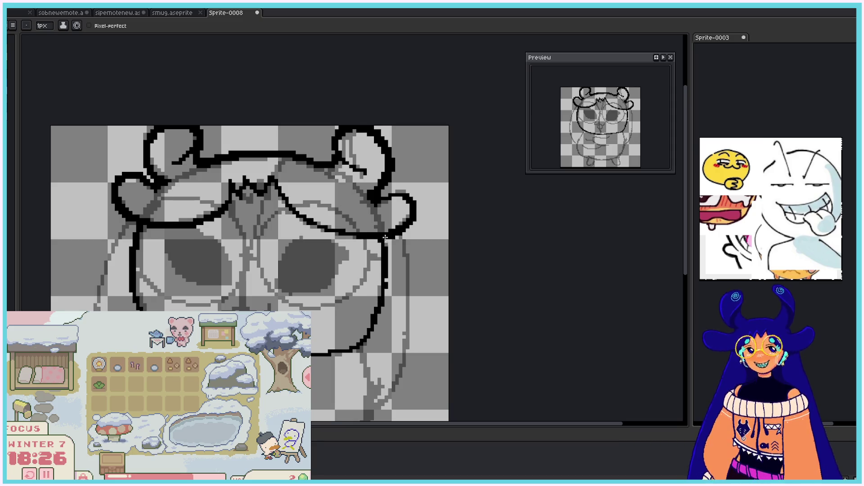
key("ctrl+z")
left_click_drag(385, 237, 376, 313)
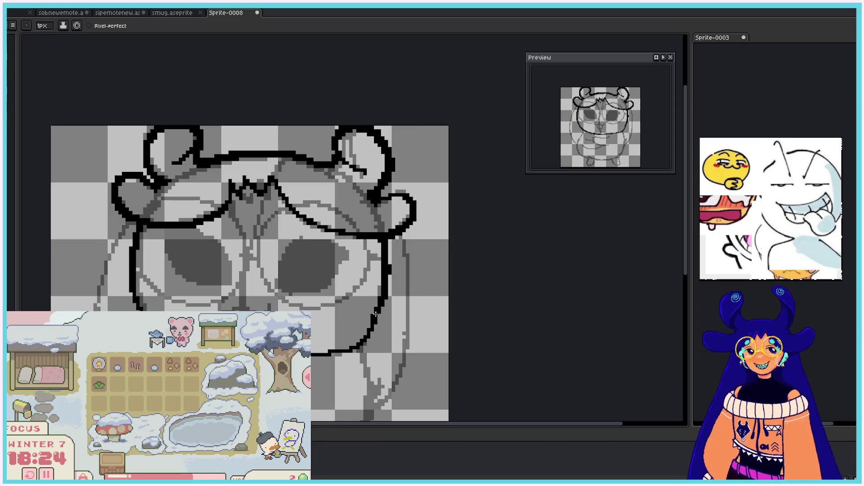
key("ctrl+z")
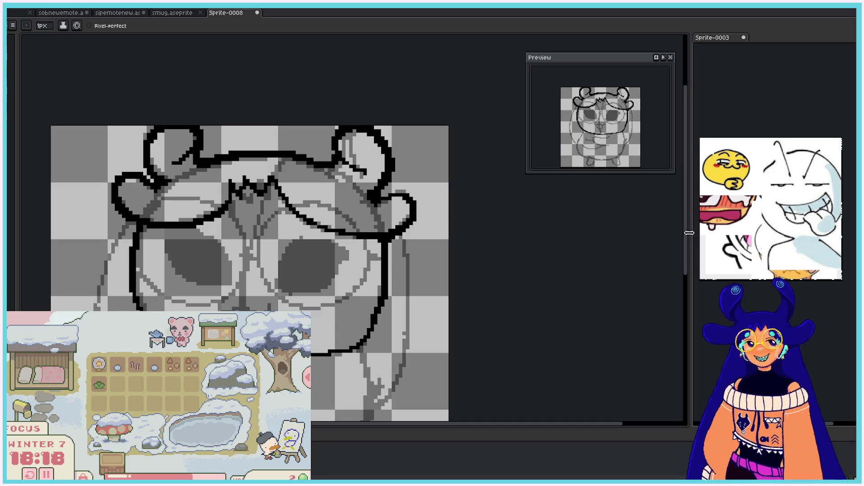
scroll(610, 238, "down", 3)
Step: Thicken the lower-right face outline toward the chin and erase stray pixels on its outer edge
key("b")
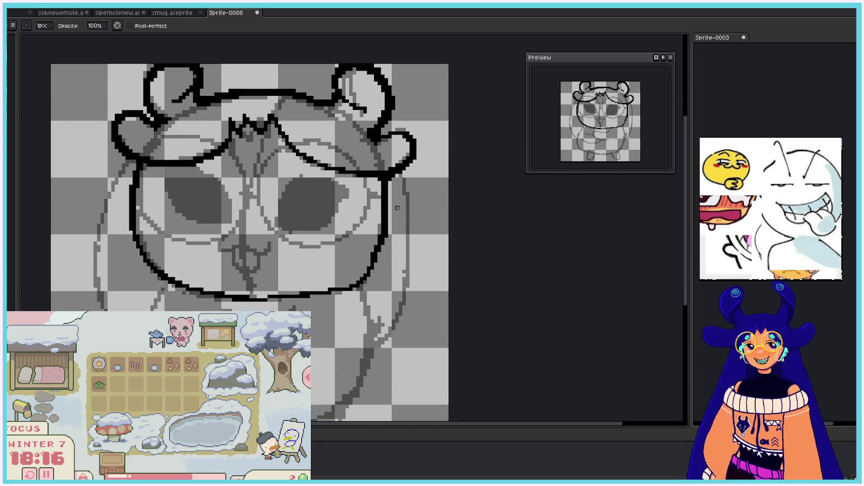
key("e")
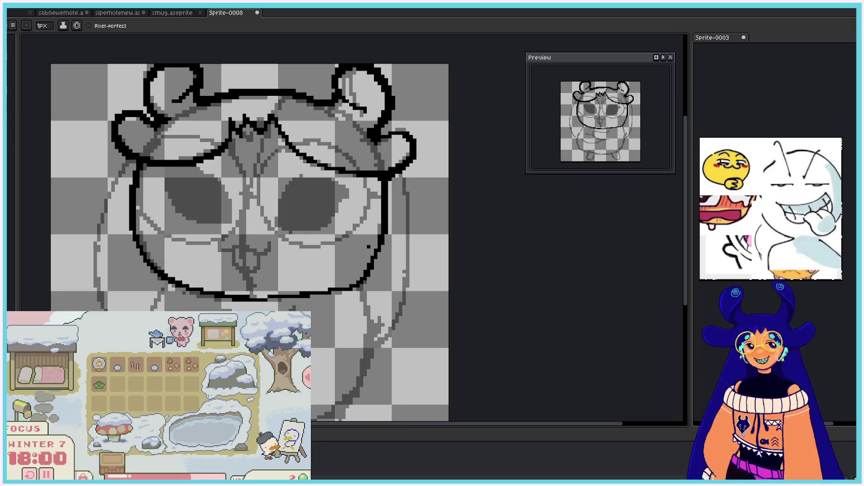
key("e")
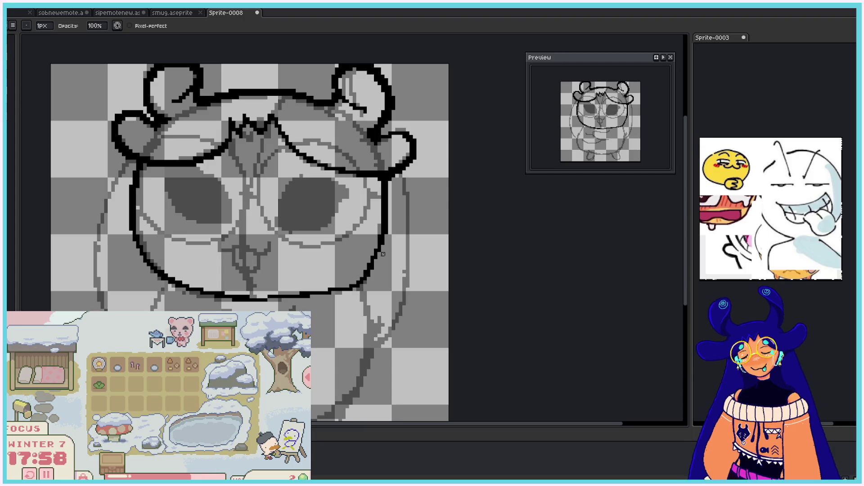
key("b")
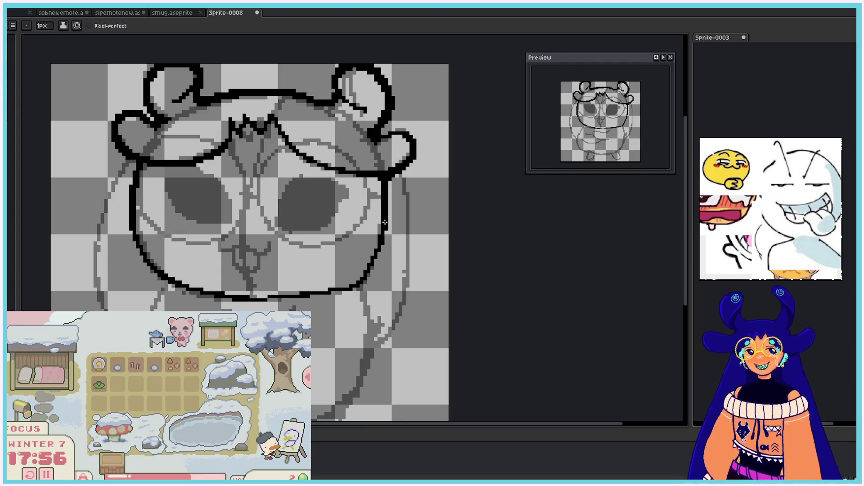
left_click_drag(382, 239, 367, 266)
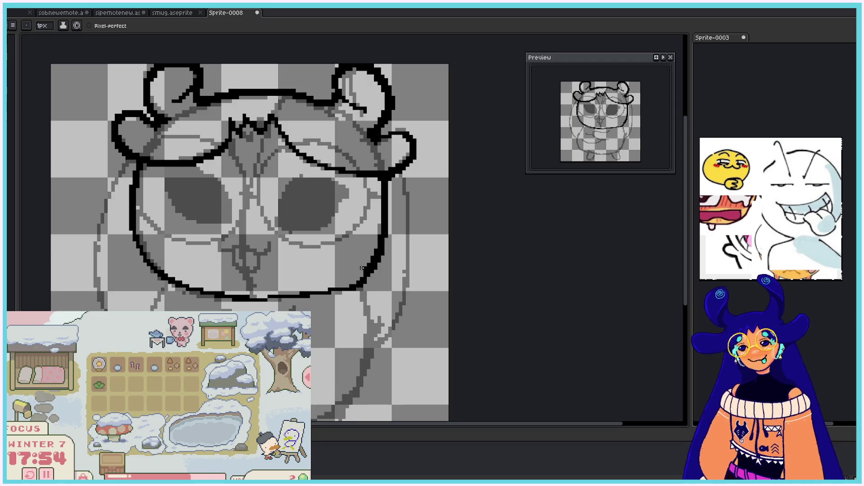
key("e")
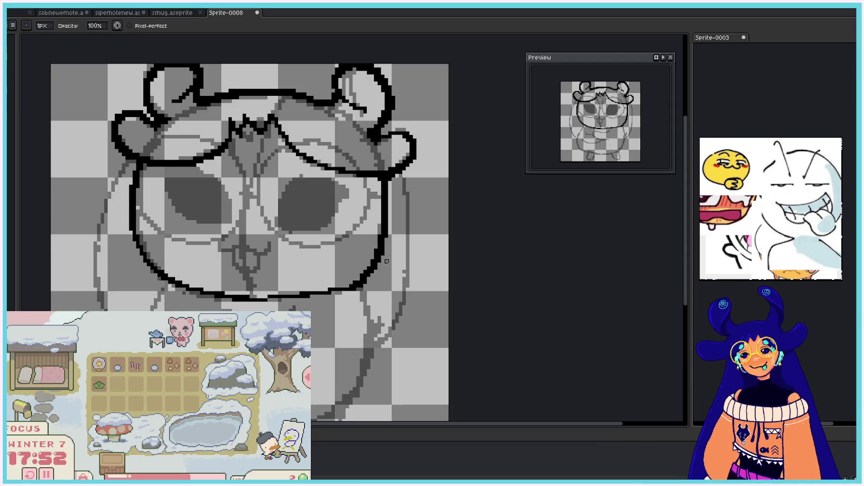
left_click_drag(387, 261, 358, 292)
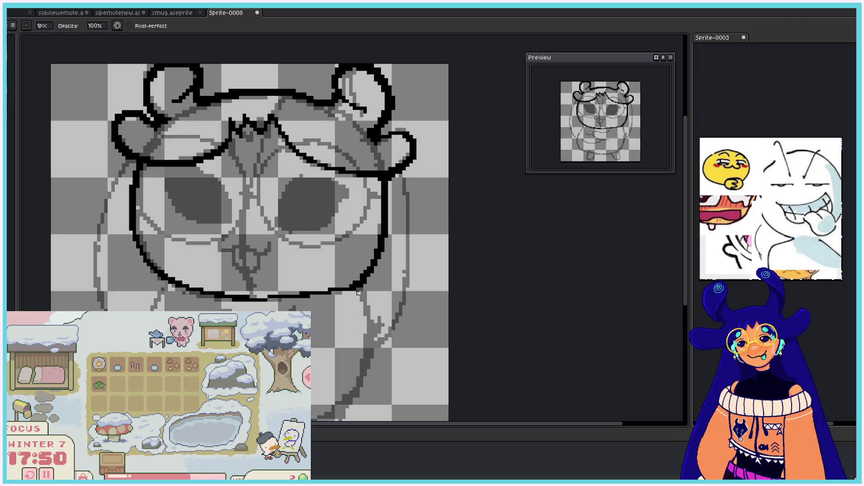
key("b")
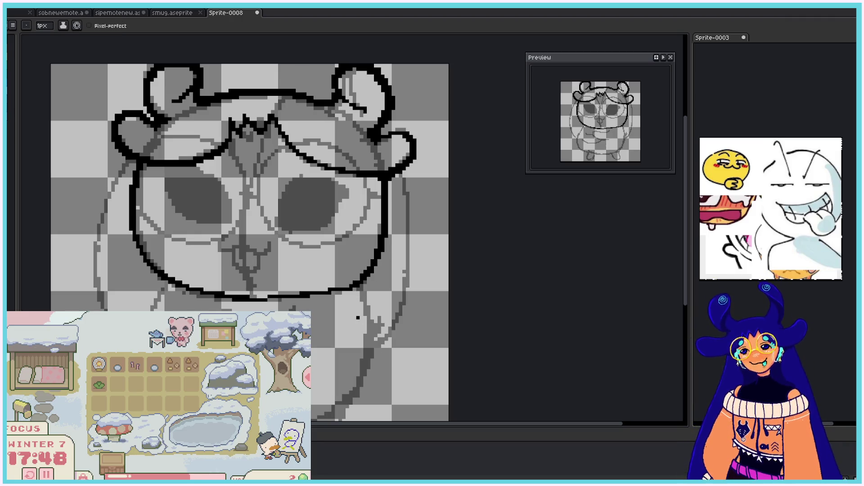
scroll(689, 288, "down", 1)
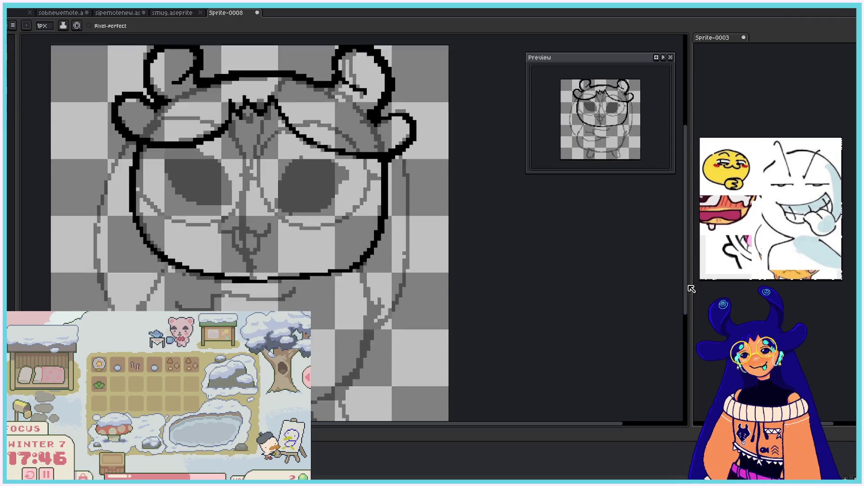
Step: Draw long hair strands down the left and right of the face
left_click_drag(686, 287, 685, 299)
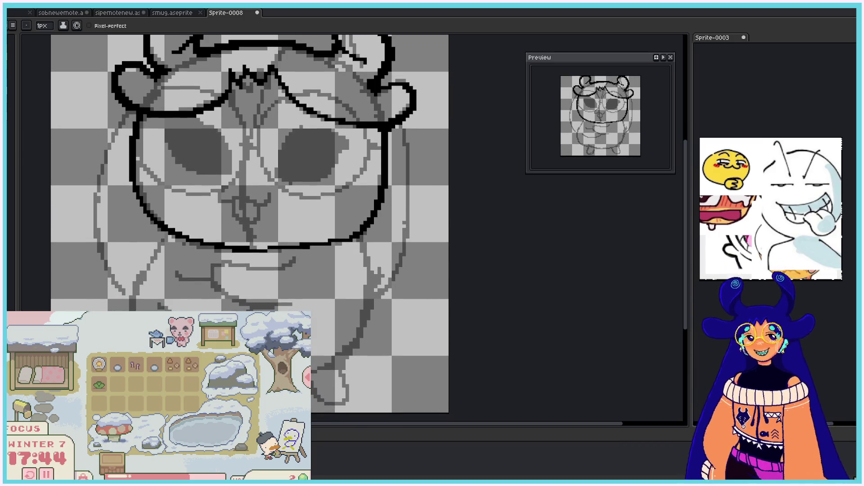
mouse_move(131, 111)
left_mouse_down()
mouse_move(96, 233)
mouse_move(125, 297)
left_mouse_up()
key("ctrl")
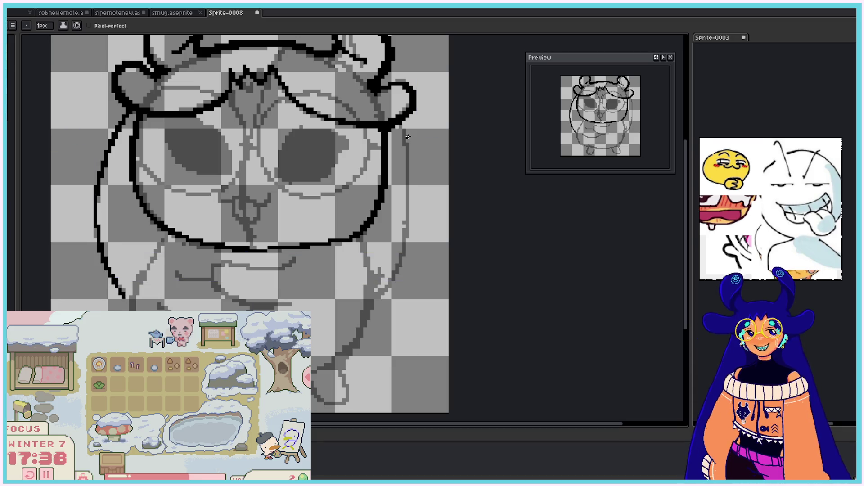
mouse_move(400, 126)
left_mouse_down()
mouse_move(418, 206)
mouse_move(412, 165)
mouse_move(394, 283)
left_mouse_up()
key("ctrl+z")
left_click_drag(417, 211, 377, 302)
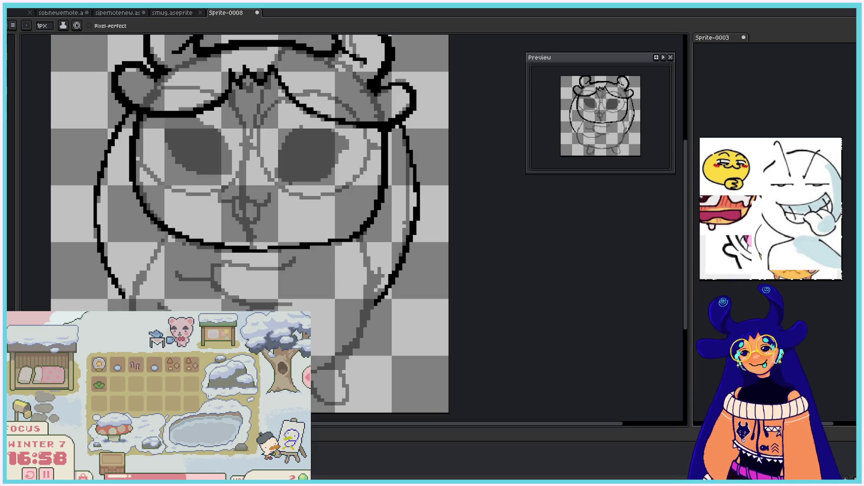
Step: Extend both hair strands down past the chin and touch up the lower-right end
left_click_drag(168, 234, 141, 276)
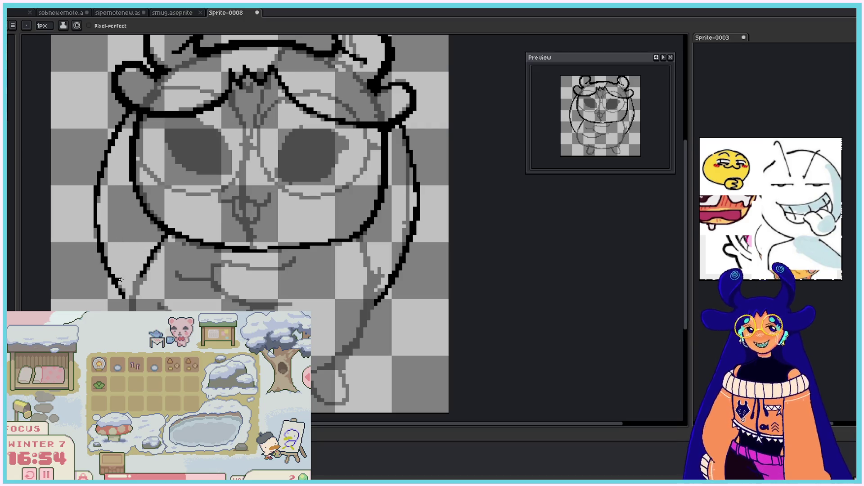
left_click_drag(140, 272, 127, 308)
key("ctrl+z")
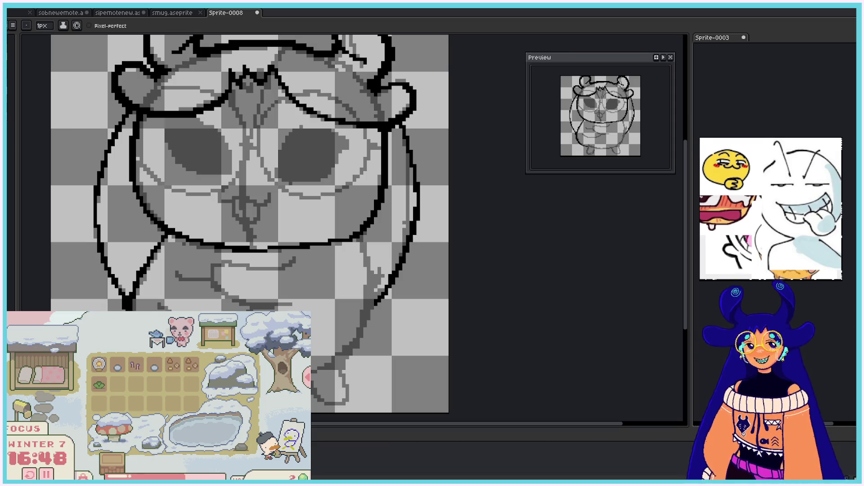
left_click_drag(357, 237, 368, 315)
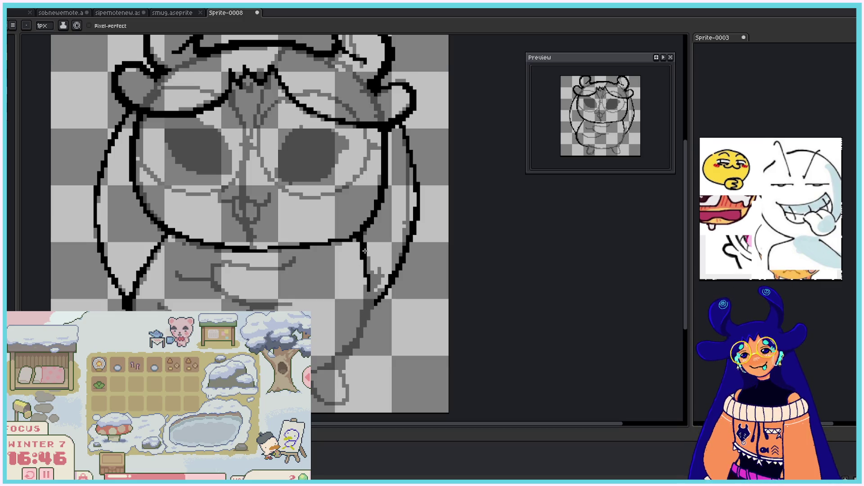
left_click_drag(364, 242, 359, 322)
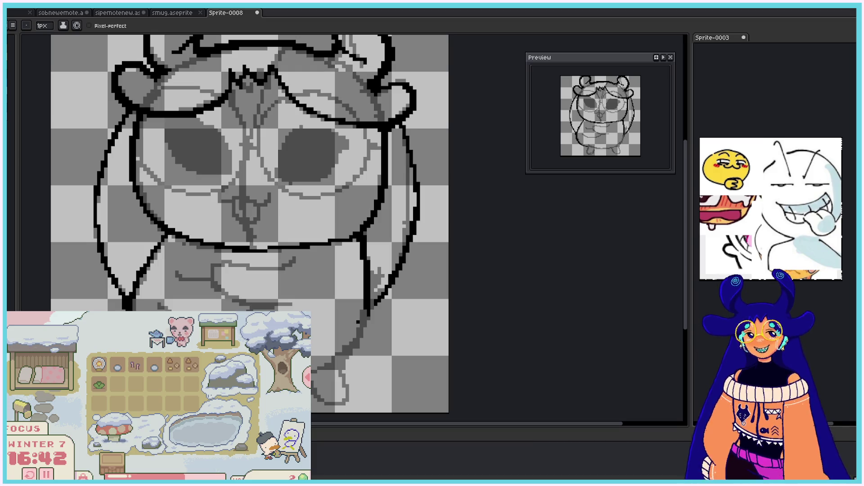
left_click_drag(372, 292, 354, 347)
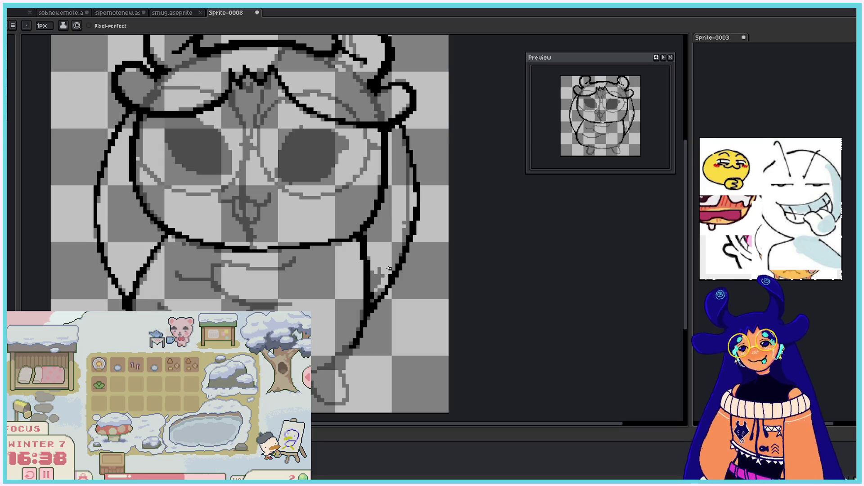
left_click_drag(367, 311, 396, 263)
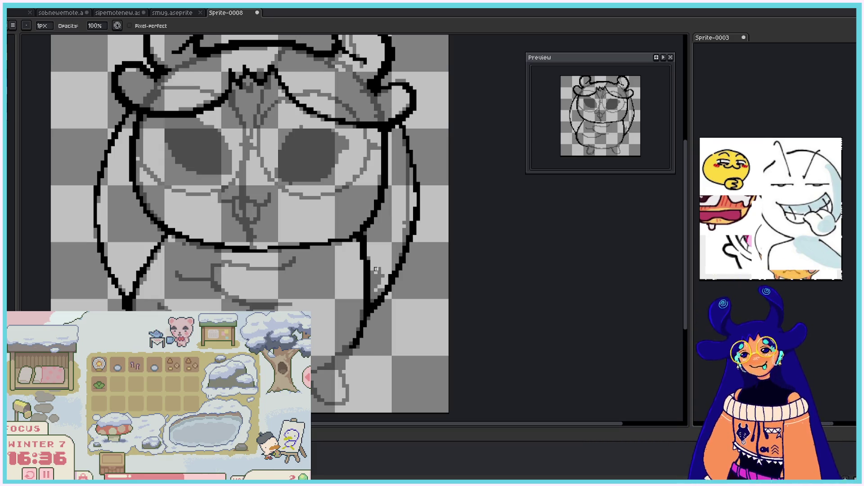
key("b")
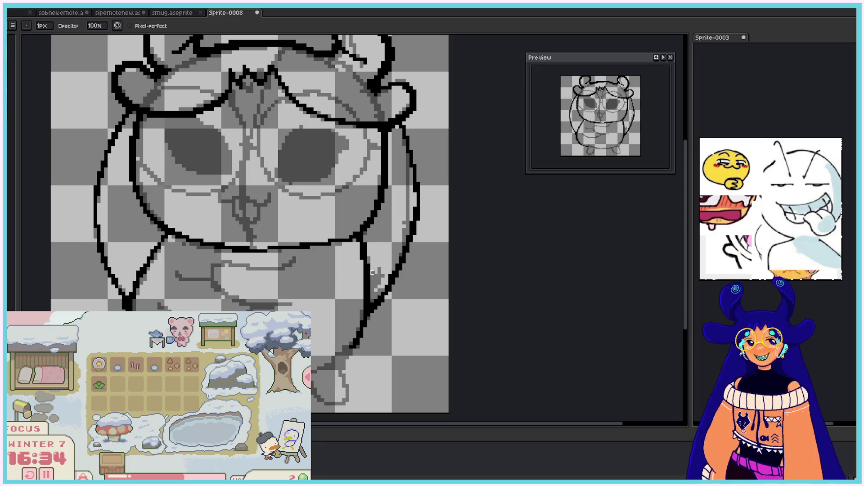
key("e")
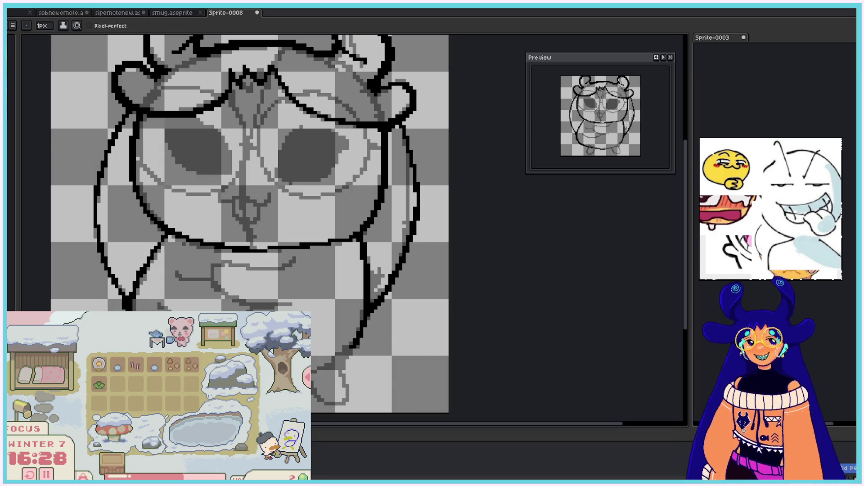
key("ctrl")
key("ctrl+z")
left_click_drag(315, 376, 356, 349)
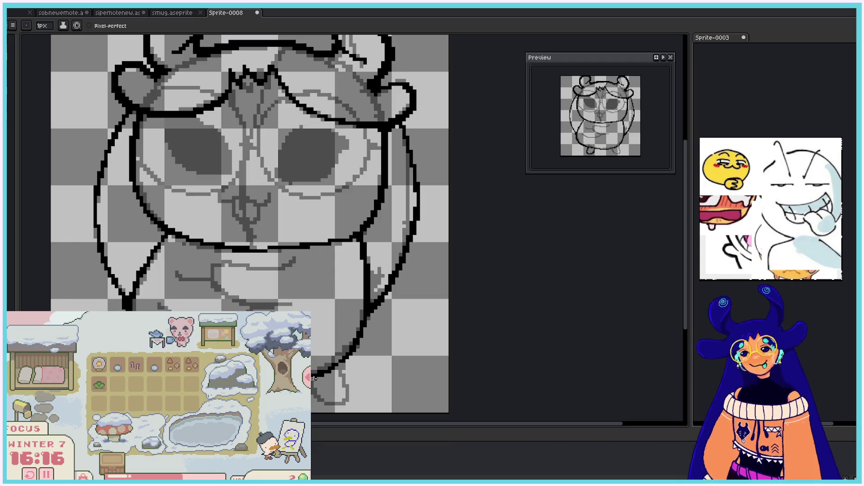
Step: Outline the bottom edges of the foot and the top curve of the hand under the chin
left_click_drag(313, 380, 343, 400)
left_click_drag(338, 369, 334, 400)
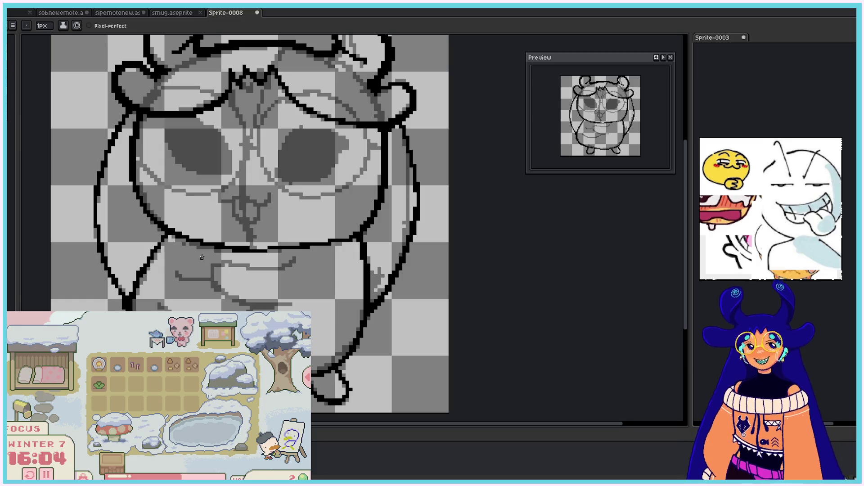
mouse_move(292, 260)
left_mouse_down()
mouse_move(212, 279)
mouse_move(226, 295)
mouse_move(295, 303)
left_mouse_up()
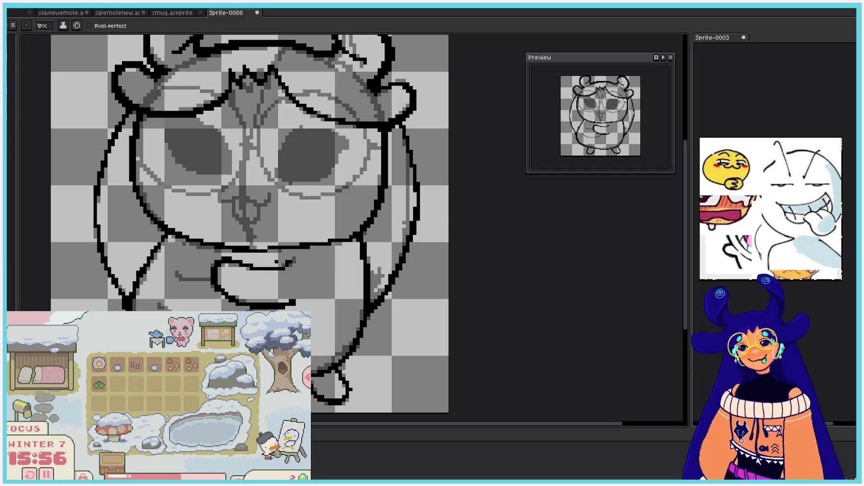
Step: Add a finger line to the hand, with the eraser and pencil available to fix strokes
key("e")
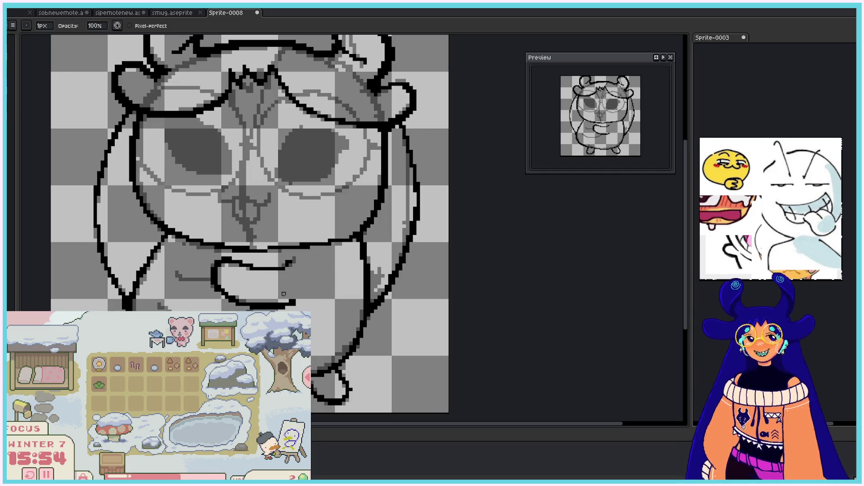
key("b")
key("e")
key("b")
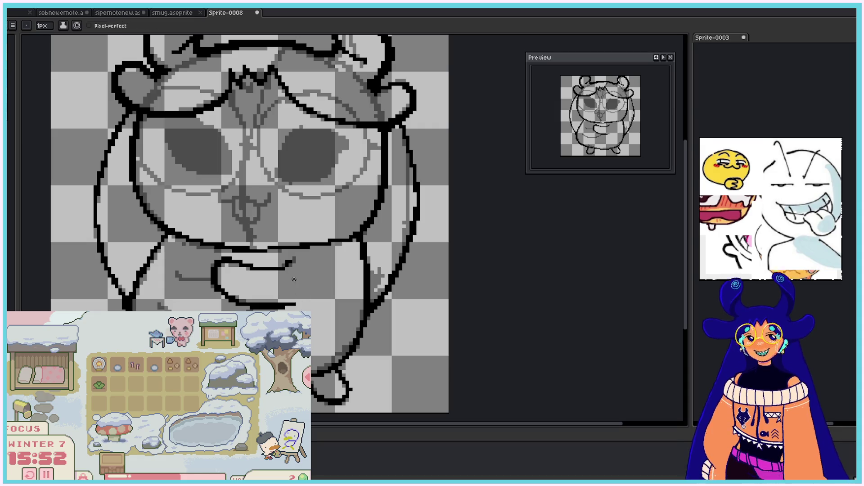
left_click_drag(173, 271, 205, 282)
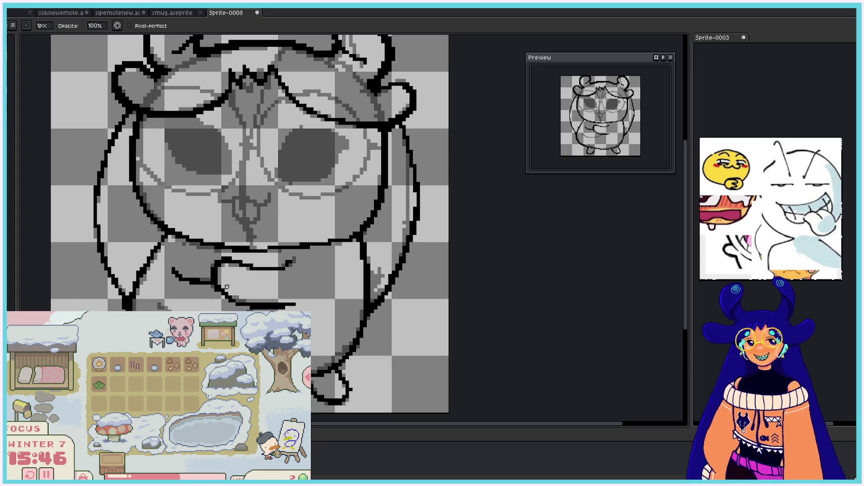
key("ctrl")
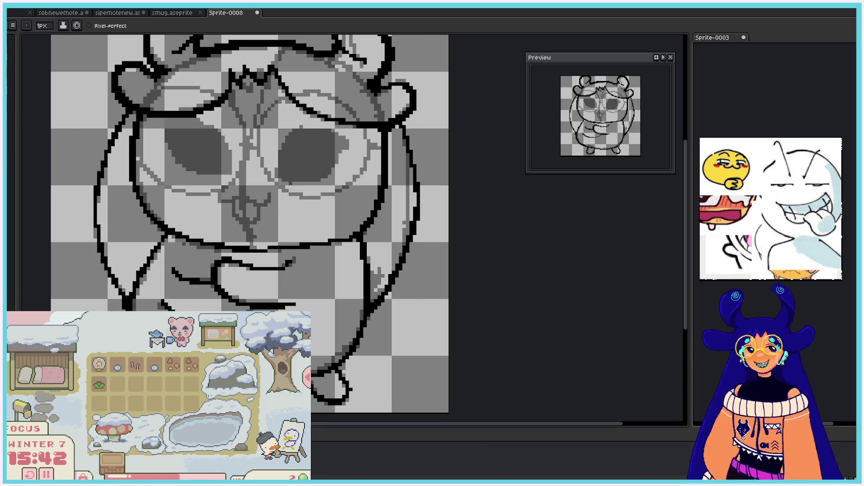
key("b")
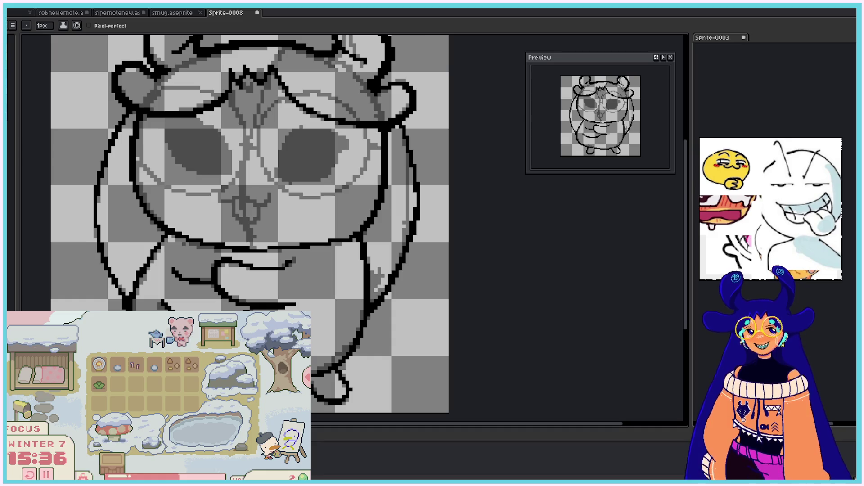
left_click_drag(684, 327, 685, 304)
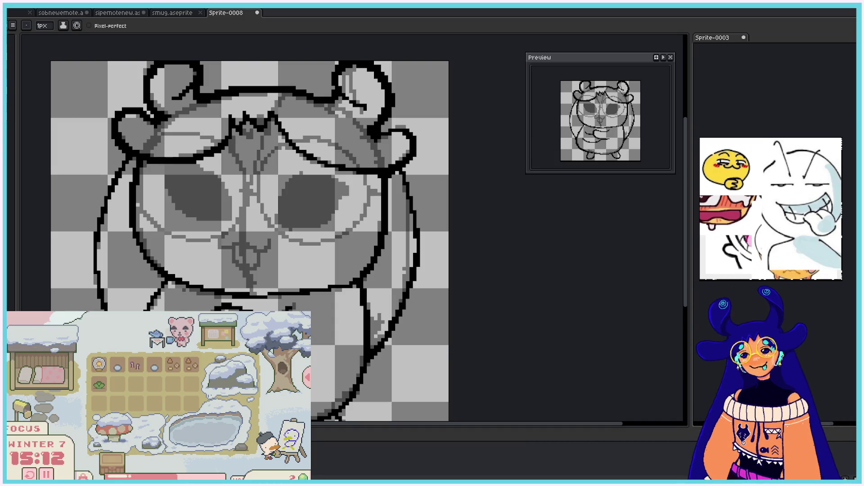
Step: Ring the right eye and the left eye's right edge in black, then begin filling the left eye solid black
left_click_drag(296, 177, 340, 199)
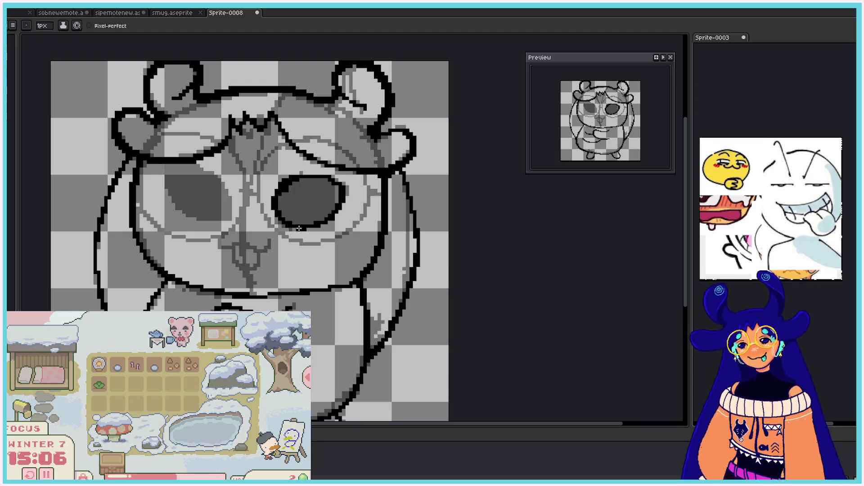
mouse_move(222, 217)
left_mouse_down()
mouse_move(202, 172)
mouse_move(176, 173)
mouse_move(166, 199)
mouse_move(197, 221)
mouse_move(218, 223)
left_mouse_up()
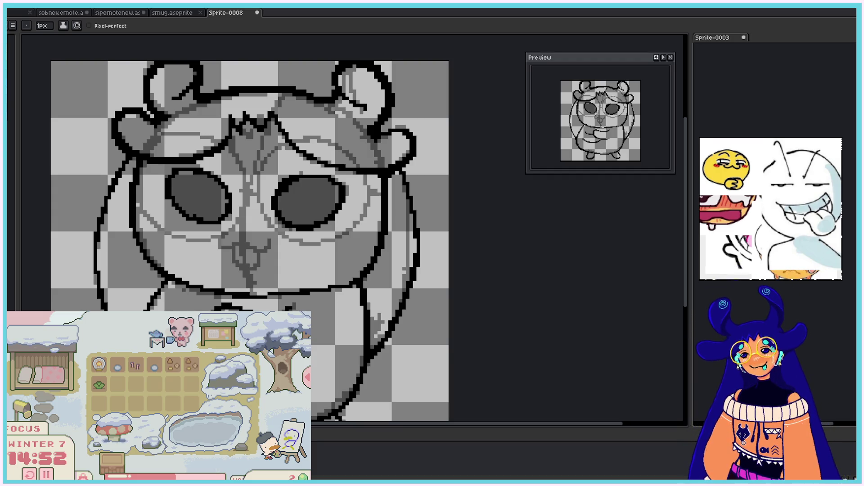
mouse_move(173, 193)
left_mouse_down()
mouse_move(197, 217)
mouse_move(190, 216)
mouse_move(207, 212)
left_mouse_up()
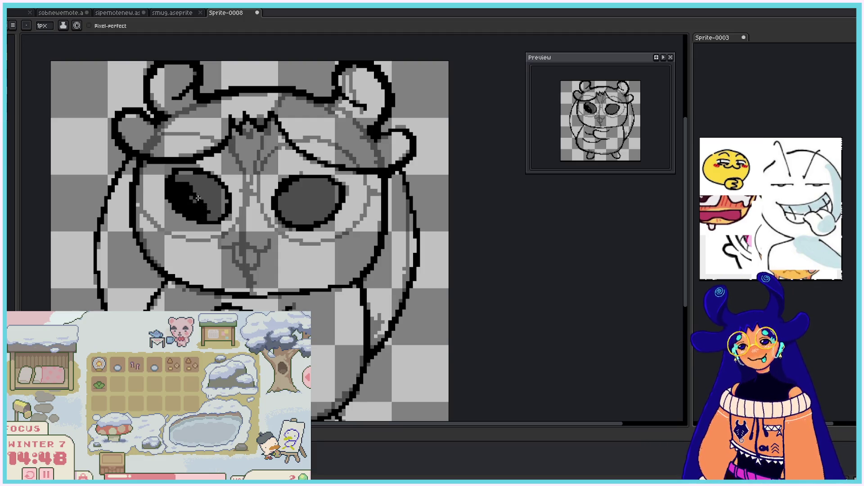
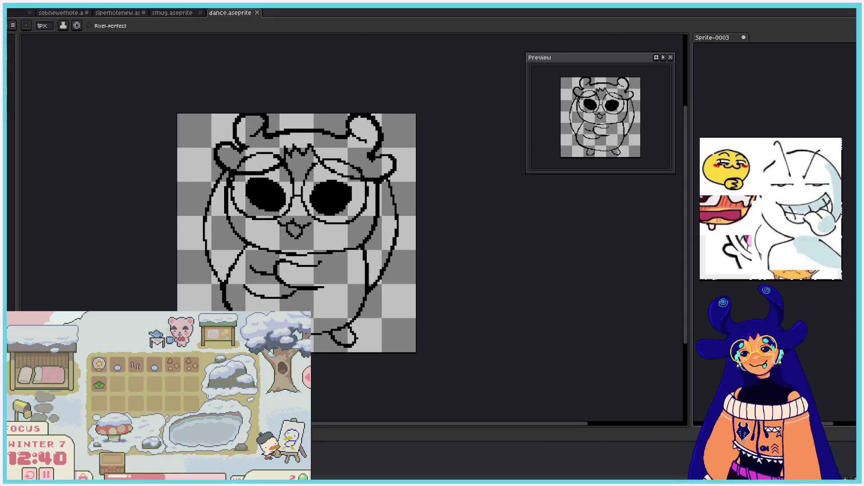
Step: With the Pencil, thicken the bottom line and redraw the left and right body outlines in black
scroll(297, 346, "up", 1)
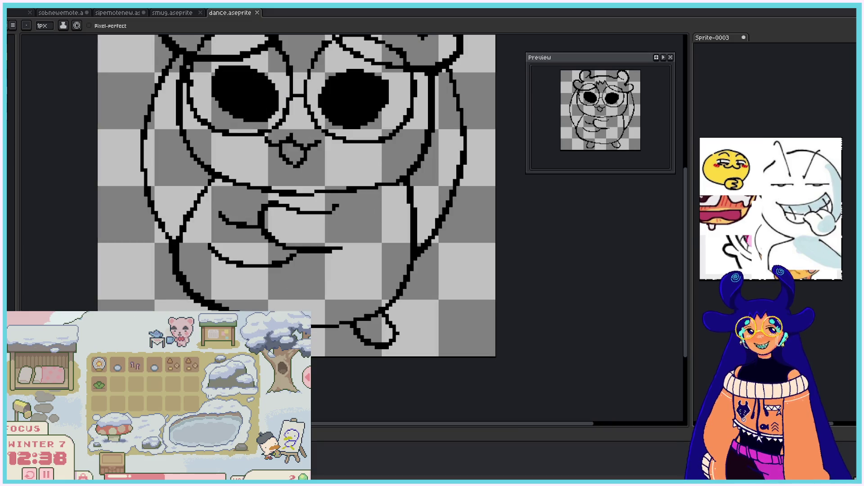
left_click_drag(312, 331, 330, 328)
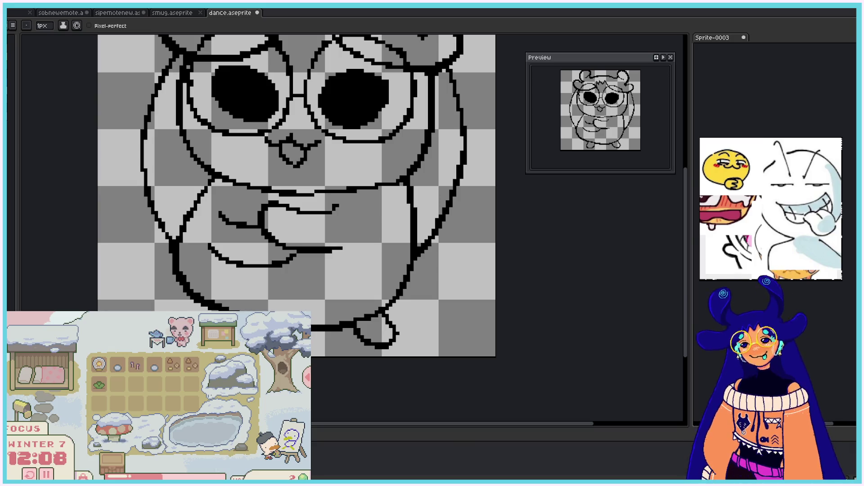
scroll(297, 206, "up", 2)
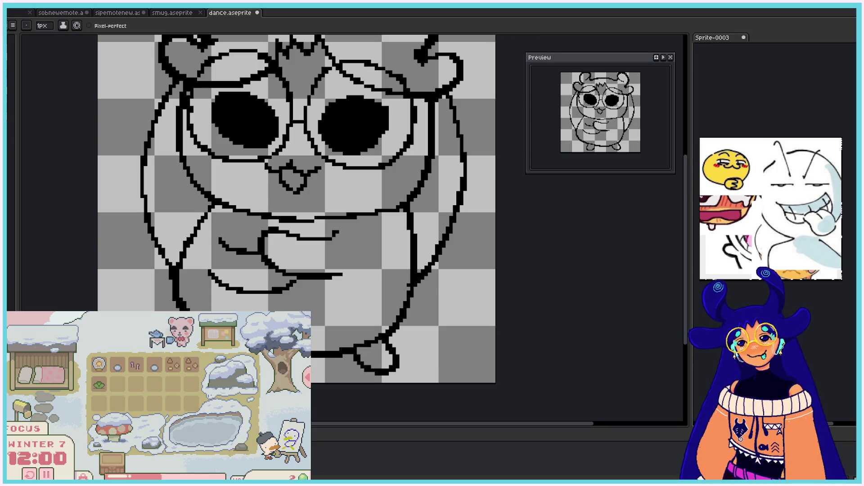
left_click_drag(174, 84, 140, 199)
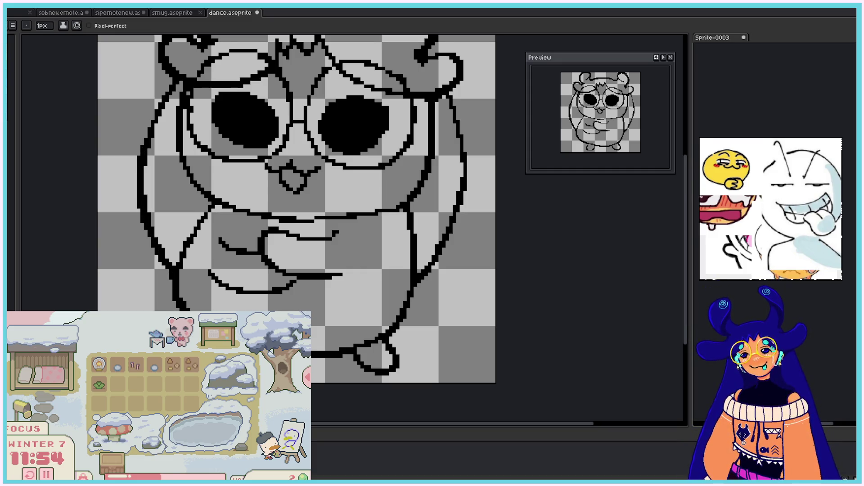
left_click_drag(452, 98, 468, 180)
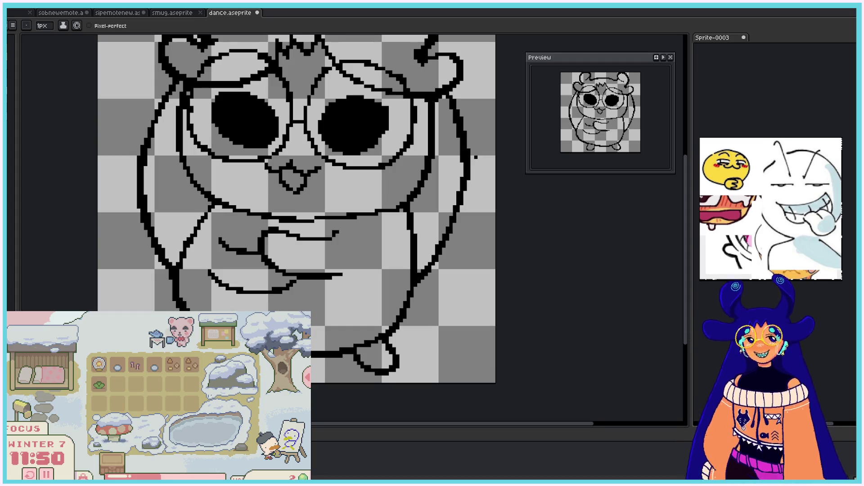
scroll(466, 111, "down", 2)
scroll(466, 111, "down", 1)
scroll(480, 68, "up", 2)
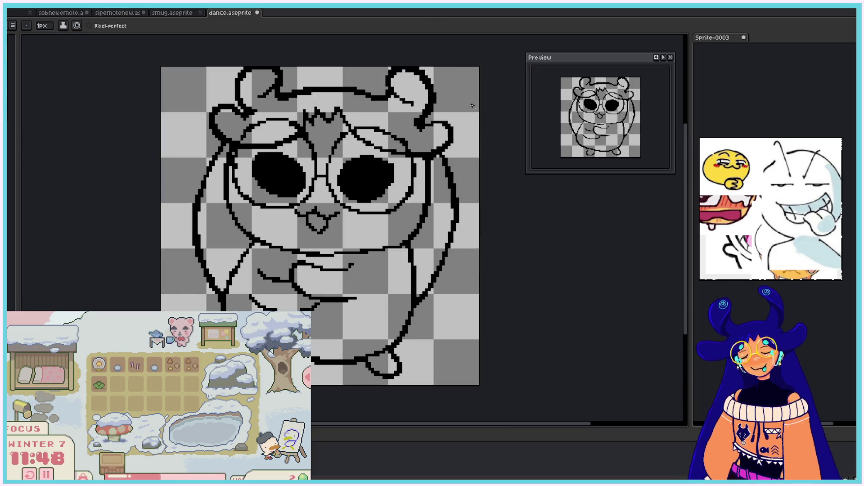
Step: Preview the animation, step two frames ahead, and thicken the bottom horizontal line
key("e")
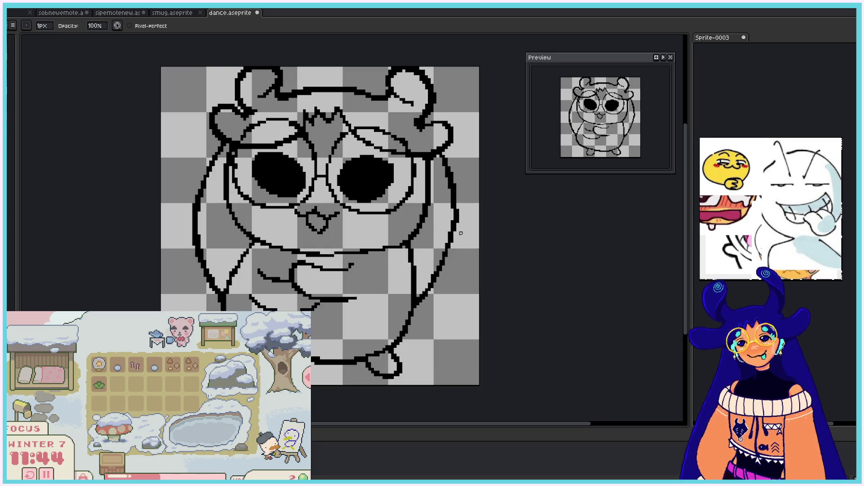
key("Return")
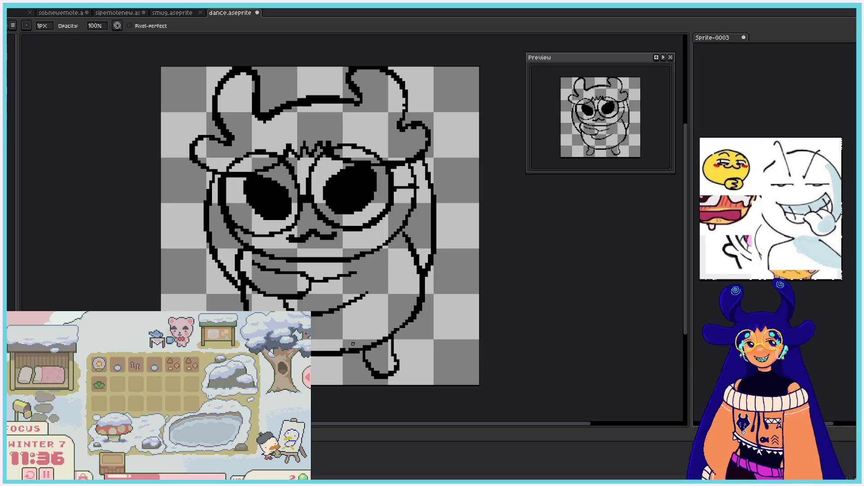
key("e")
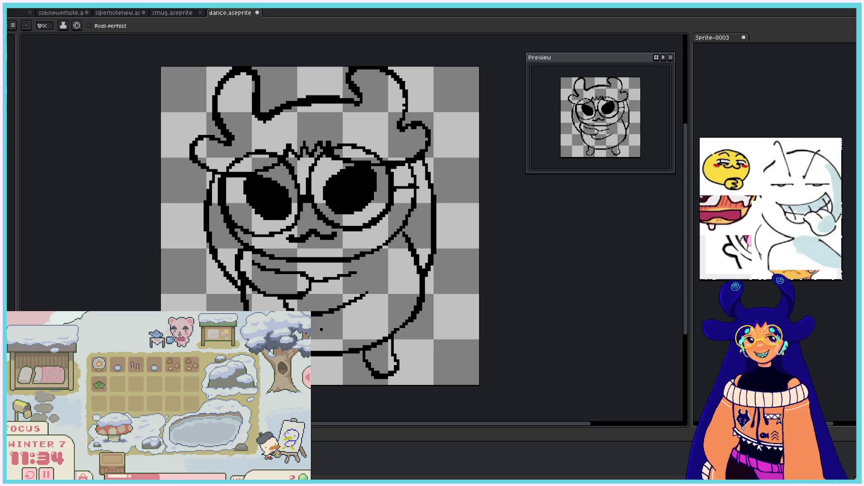
key("Right")
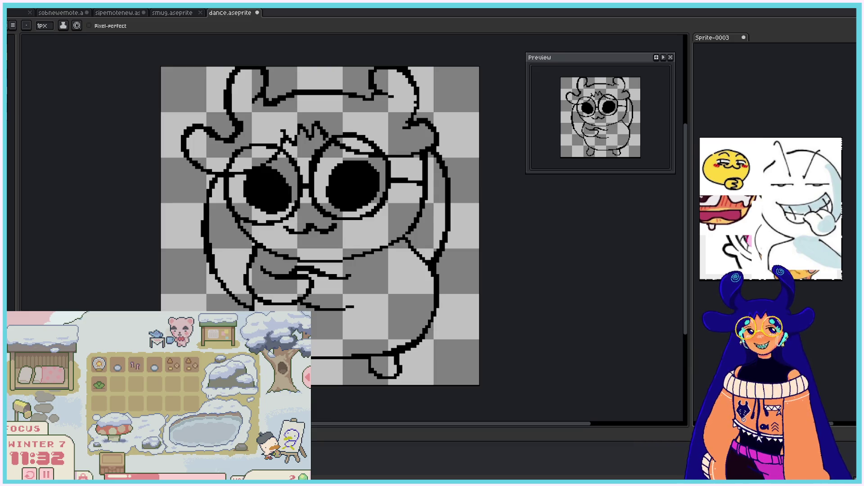
key("Right")
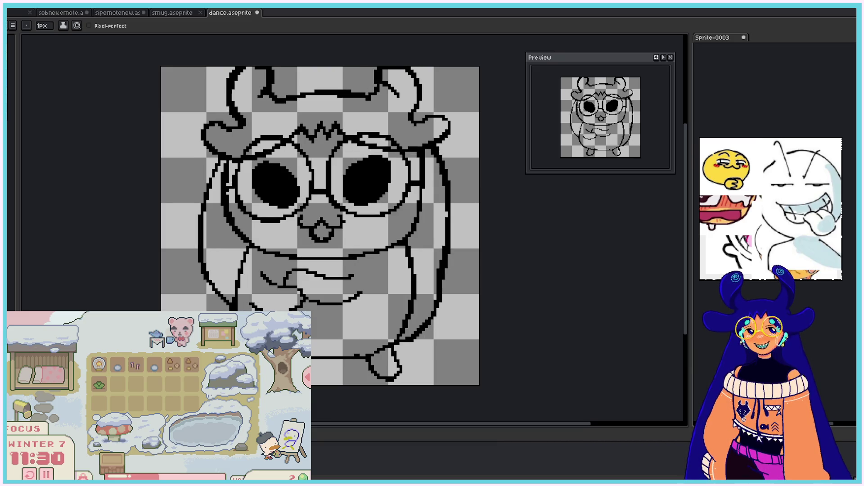
key("b")
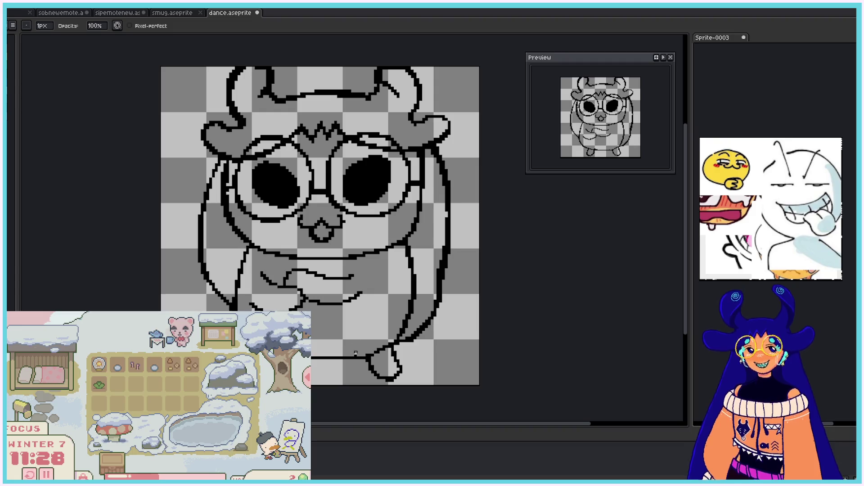
key("e")
key("b")
key("e")
left_click_drag(313, 360, 371, 356)
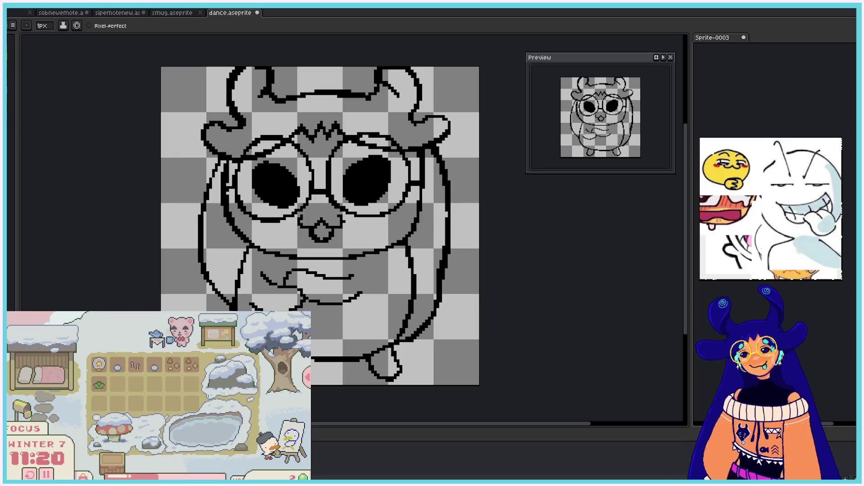
Step: Erase the messy right body outline with an 8px eraser and draw a new 1px segment
key("b")
key("Return")
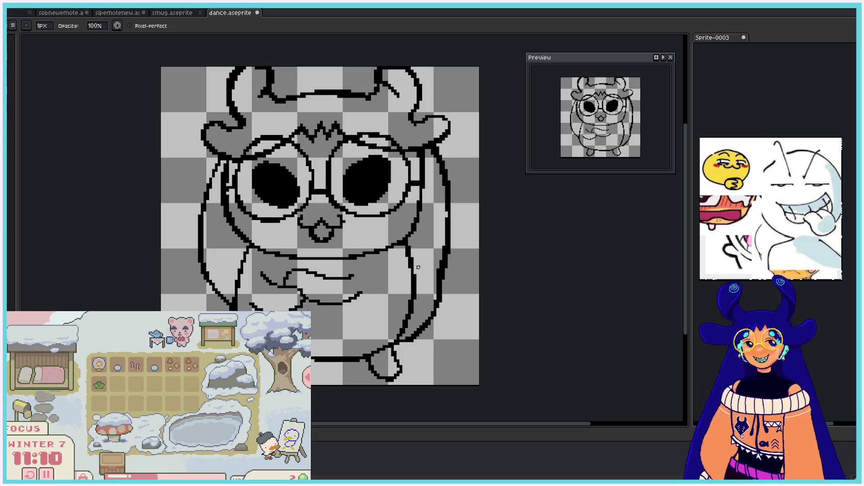
left_click(43, 25)
key("e")
mouse_move(439, 243)
left_mouse_down()
mouse_move(431, 331)
mouse_move(415, 338)
left_mouse_up()
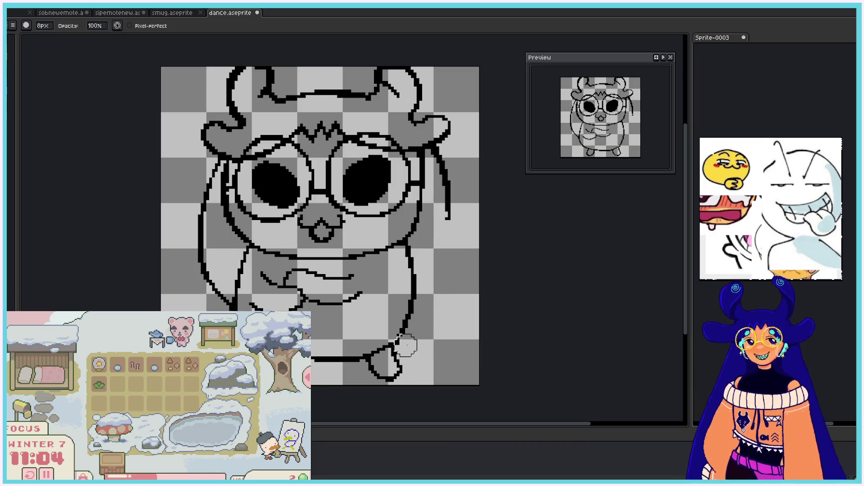
key("b")
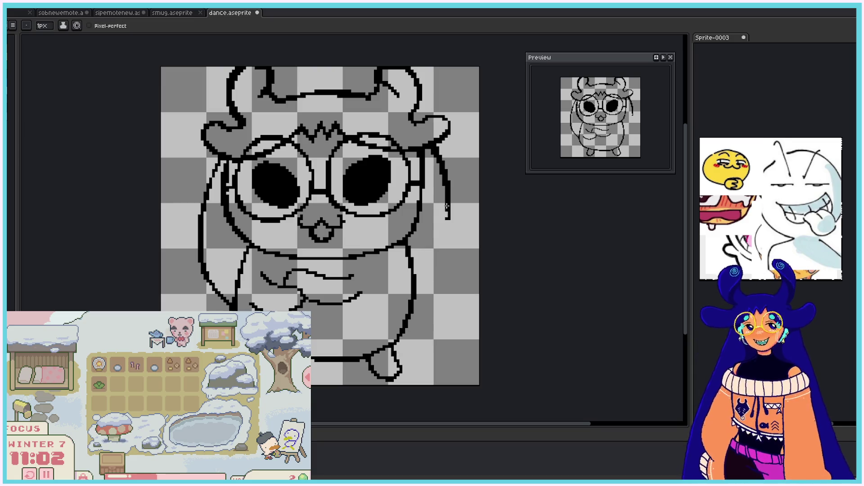
mouse_move(435, 267)
left_mouse_down()
mouse_move(444, 241)
mouse_move(417, 298)
left_mouse_up()
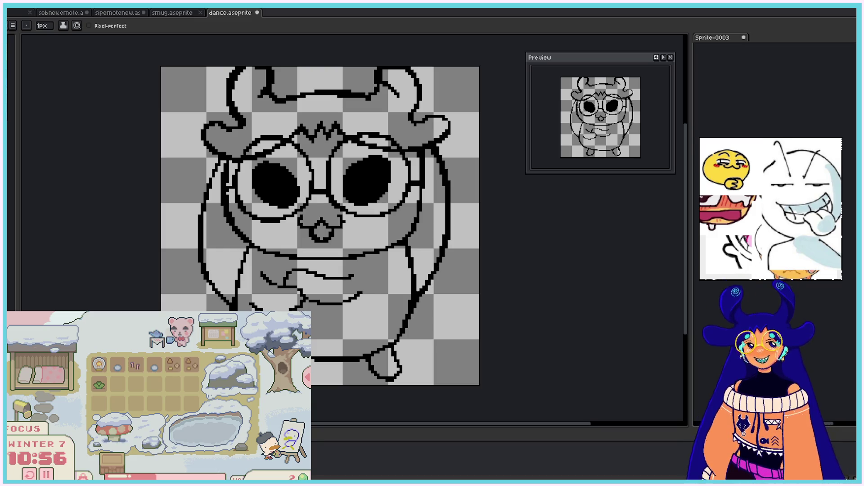
Step: Erase the outer right outline and redraw a thicker right hair outline, undoing its lowest stretch
key("e")
mouse_move(445, 162)
left_mouse_down()
mouse_move(444, 235)
mouse_move(421, 288)
left_mouse_up()
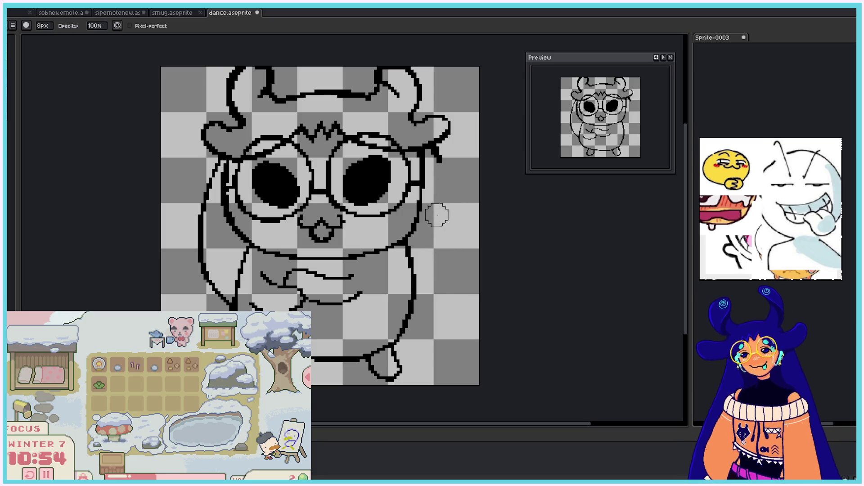
key("b")
left_click_drag(439, 161, 446, 211)
mouse_move(444, 178)
left_mouse_down()
mouse_move(449, 211)
mouse_move(415, 296)
left_mouse_up()
key("ctrl+z")
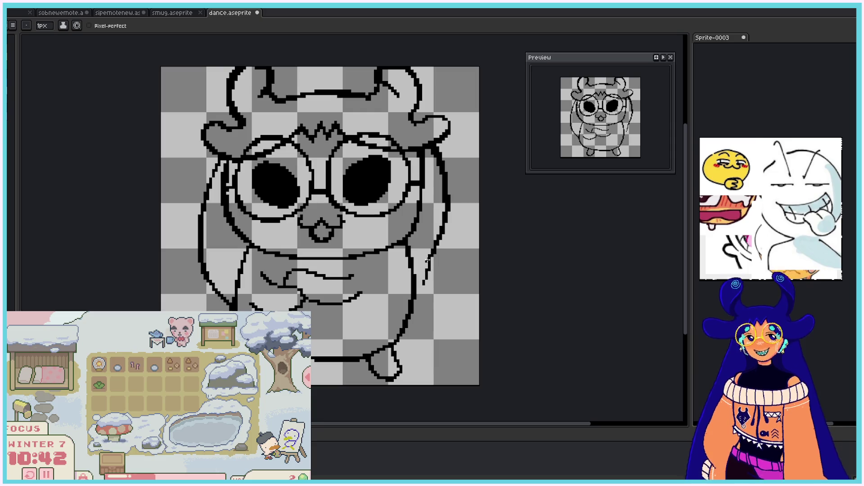
Step: Redraw the lower right hair outline and play the animation to review it
key("v")
key("b")
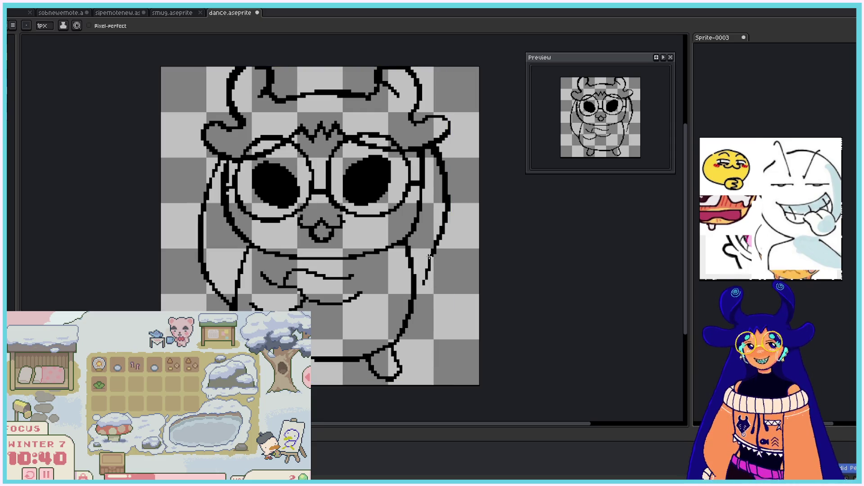
left_click_drag(431, 271, 419, 290)
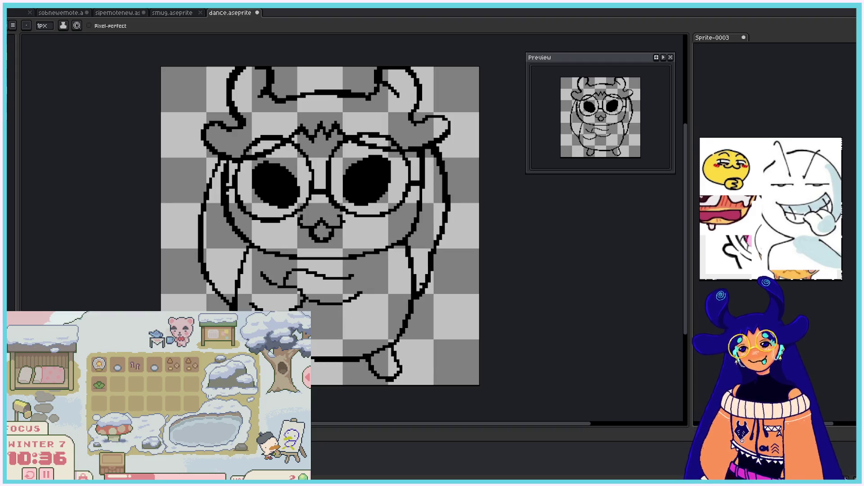
key("Return")
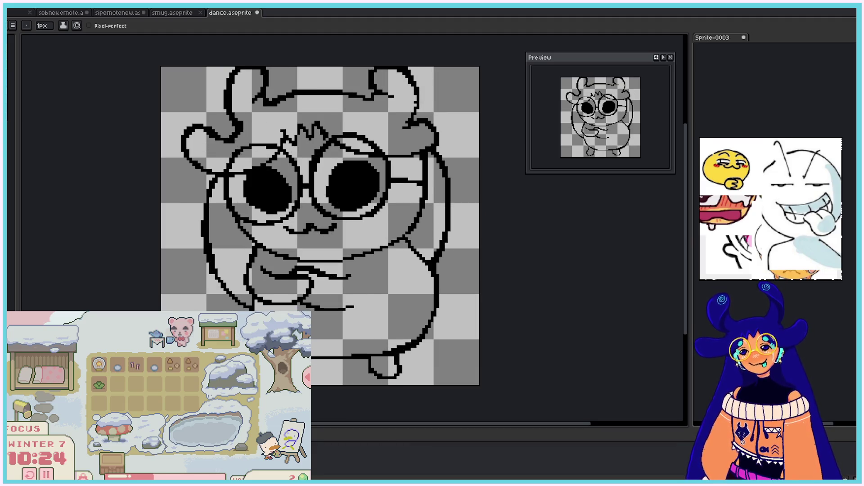
left_click(92, 20)
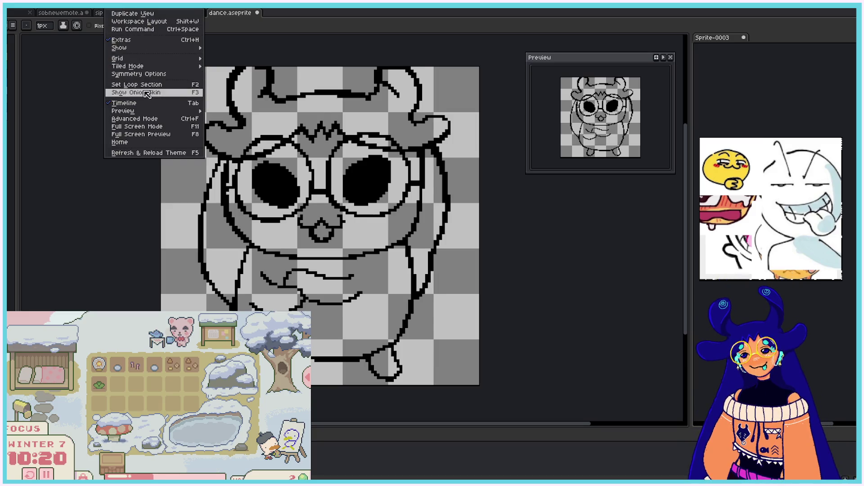
Step: Turn on onion skin and draw the right-side outline down toward the bottom
left_click(144, 91)
key("b")
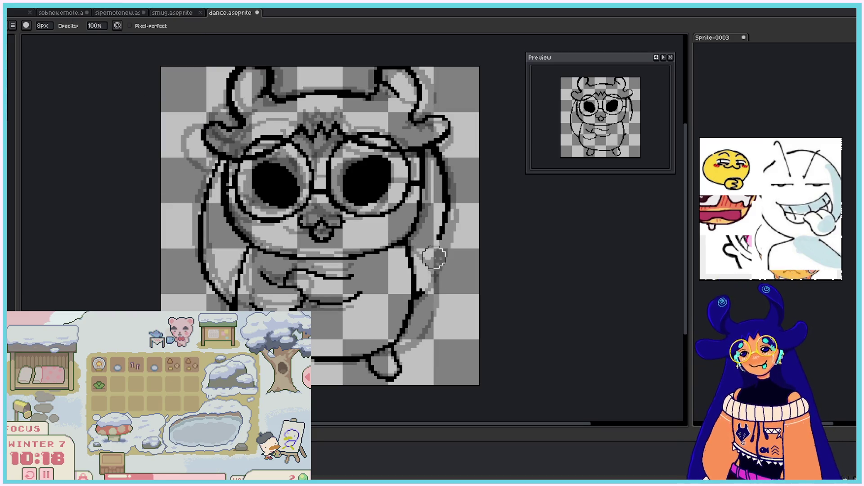
key("e")
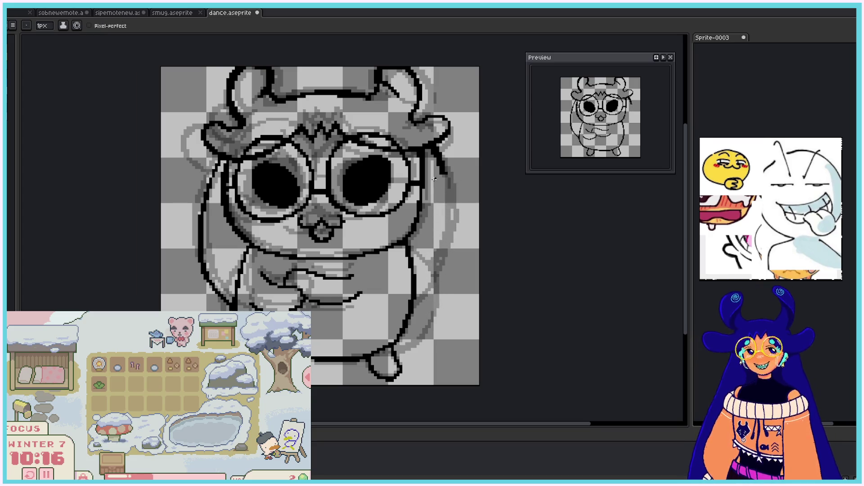
left_click_drag(443, 166, 445, 246)
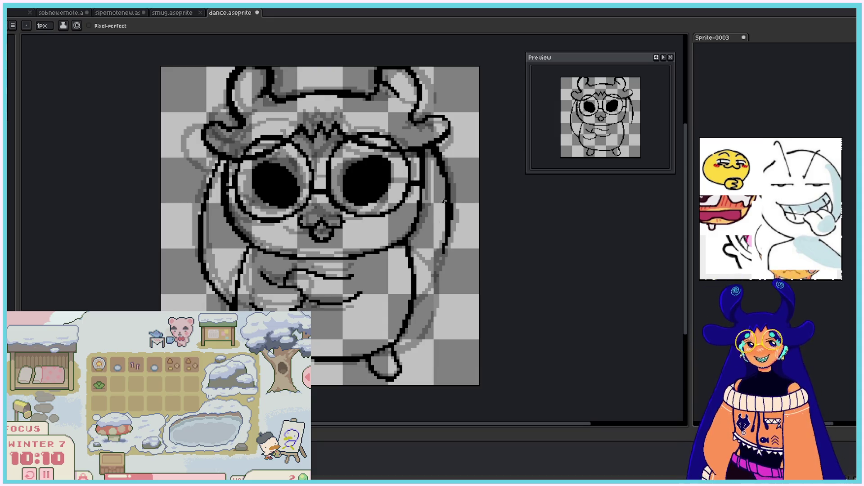
left_click_drag(449, 233, 432, 275)
left_click_drag(446, 234, 409, 310)
key("ctrl+z")
key("ctrl+z")
key("ctrl+y")
key("ctrl+y")
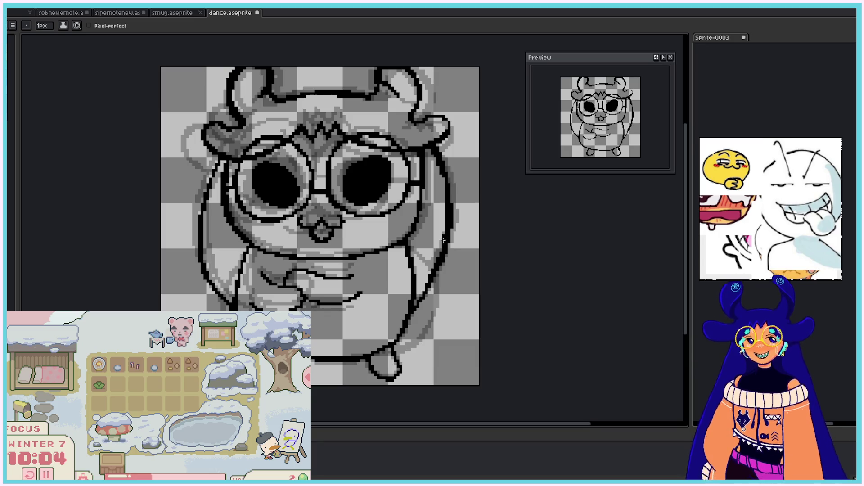
Step: Shrink the eraser to 3px and redraw the lower right body outline segment
key("e")
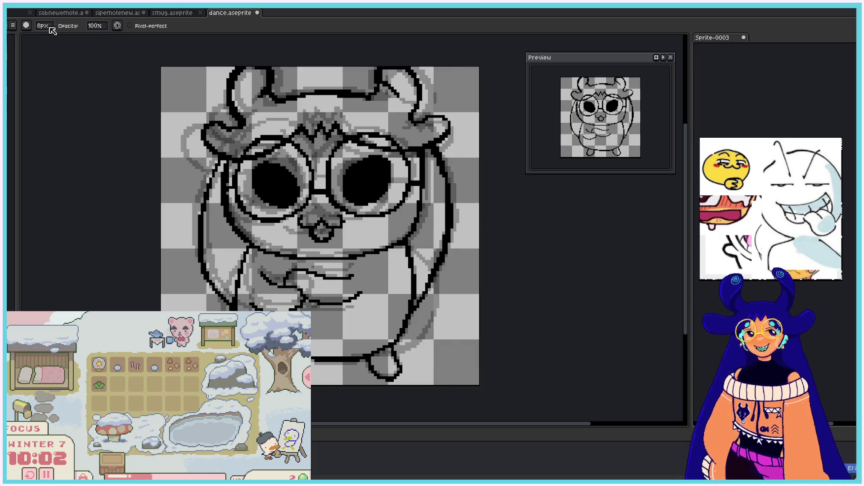
left_click_drag(50, 27, 43, 38)
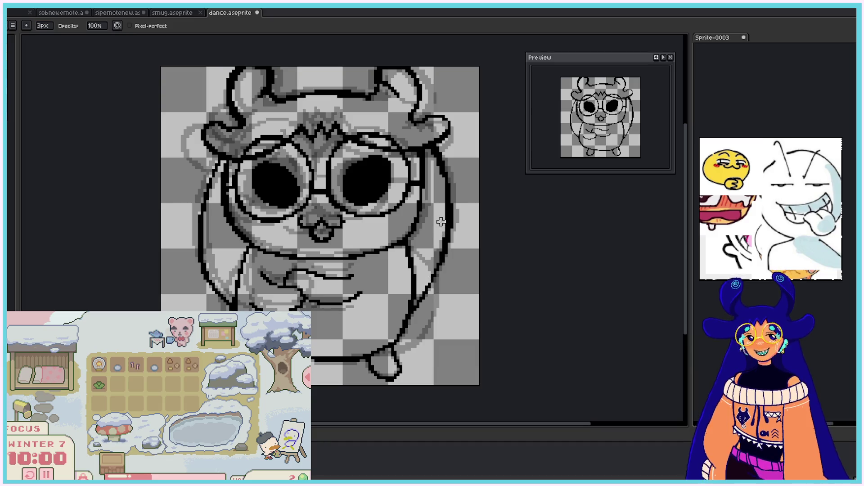
key("b")
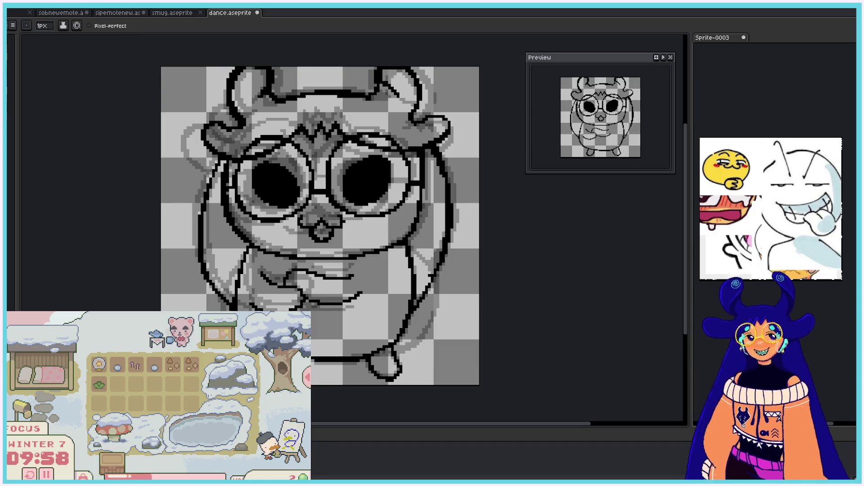
left_click_drag(425, 296, 411, 317)
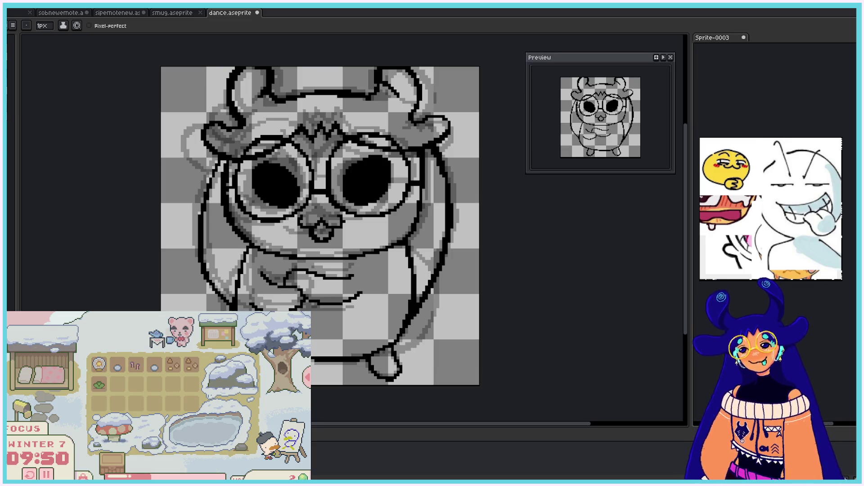
key("b")
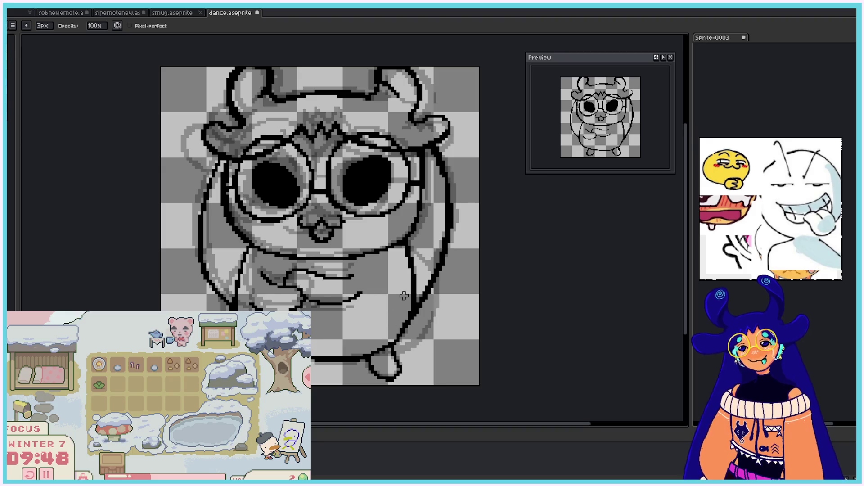
key("e")
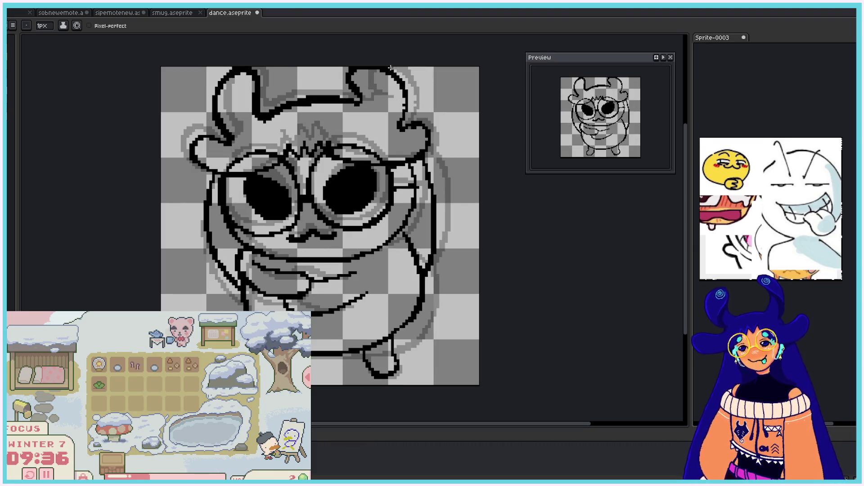
key("alt+v")
Step: Disable View > Show Onion Skin and switch to the Paint Bucket (G)
mouse_move(123, 111)
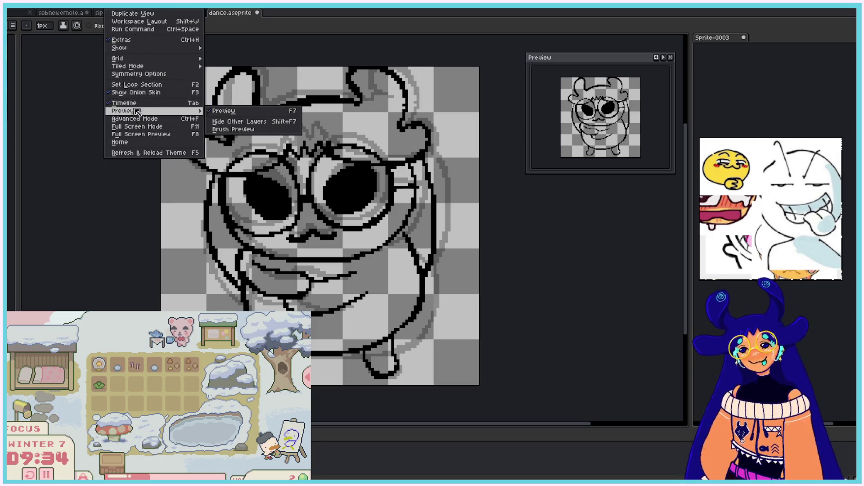
left_click(139, 92)
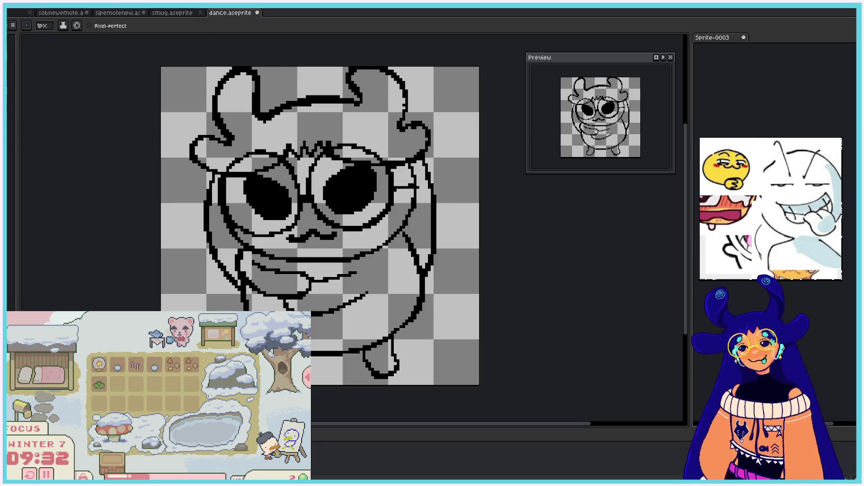
key("g")
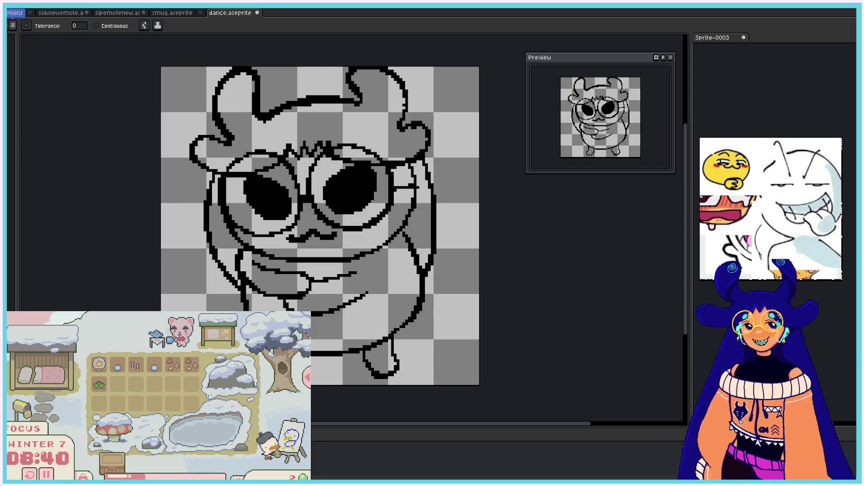
key("alt+f")
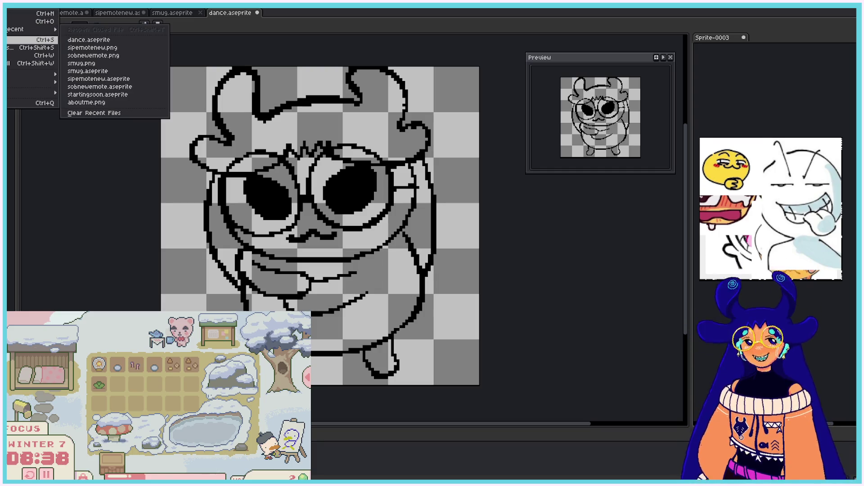
Step: Fill the hair top, fringe and both side strips dark blue on the current frame
key("Escape")
left_click(13, 25)
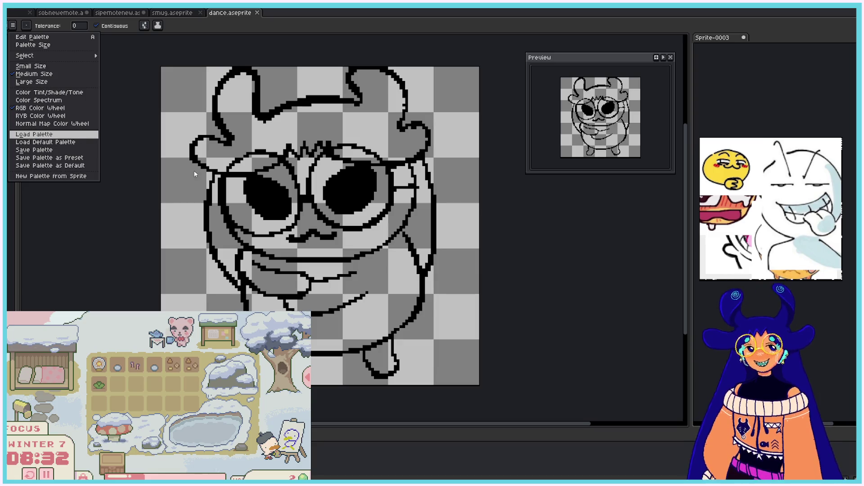
left_click(415, 296)
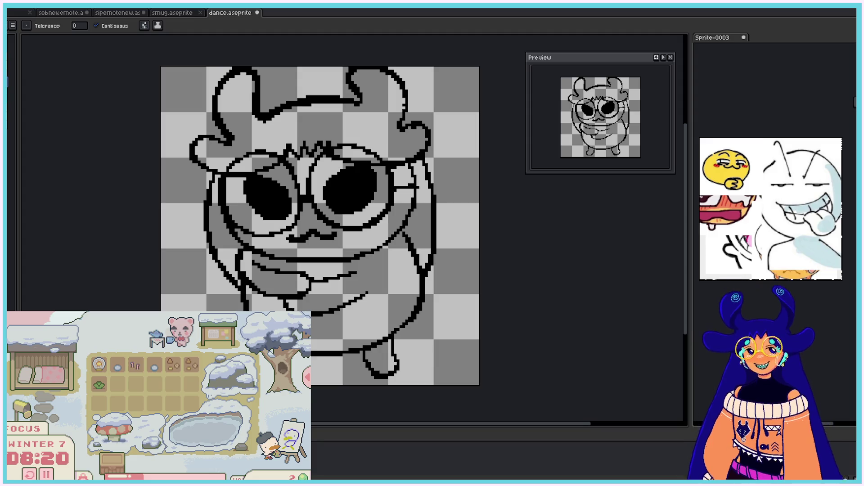
left_click(307, 118)
left_click(227, 251)
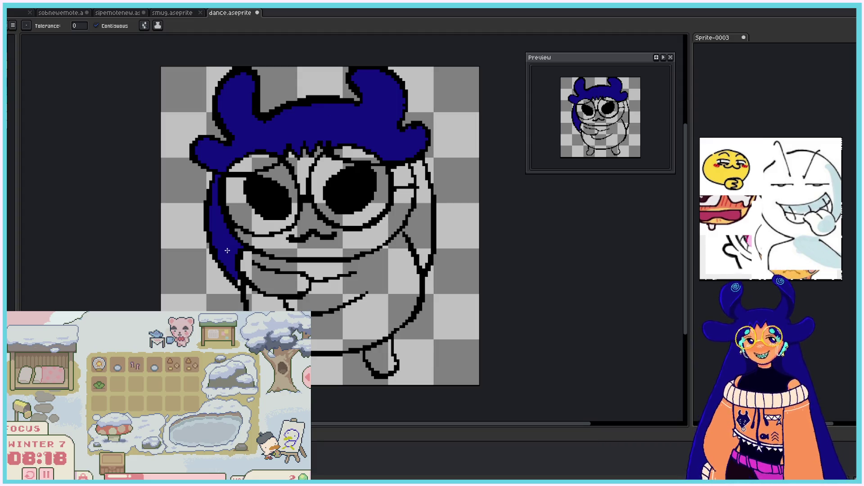
left_click(421, 216)
left_click(356, 156)
left_click(252, 165)
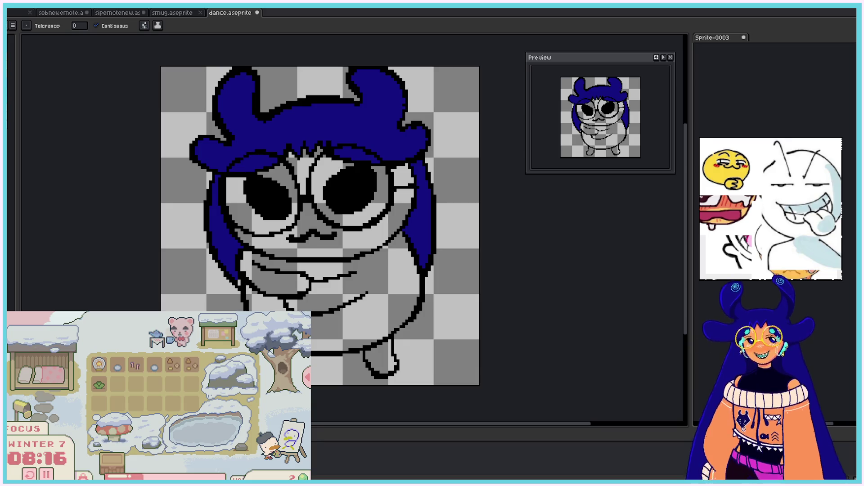
Step: On the next frame, fill the top hair, fringe, gaps and side strips blue, undoing one mistaken fill
key("Right")
left_click(267, 123)
left_click(270, 155)
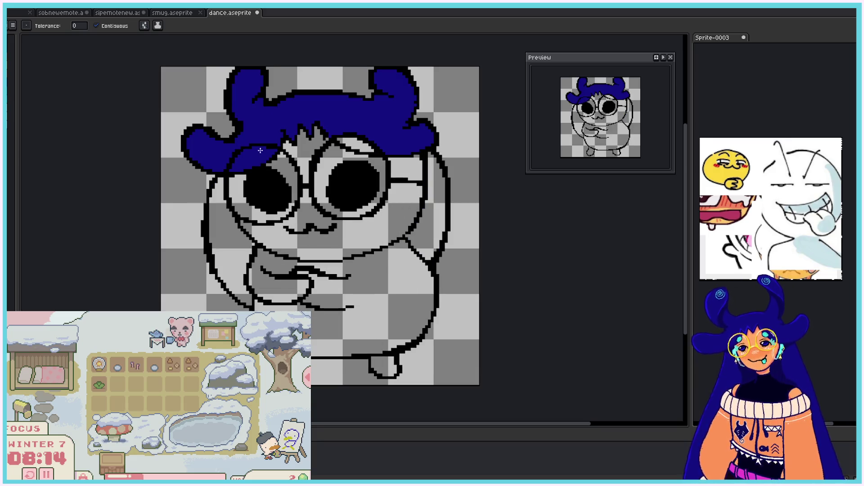
left_click(360, 142)
left_click(391, 96)
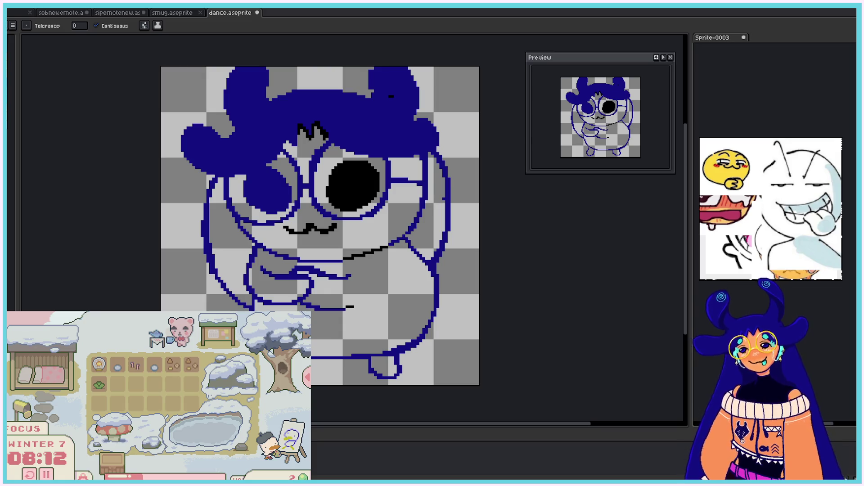
key("ctrl+z")
left_click(431, 200)
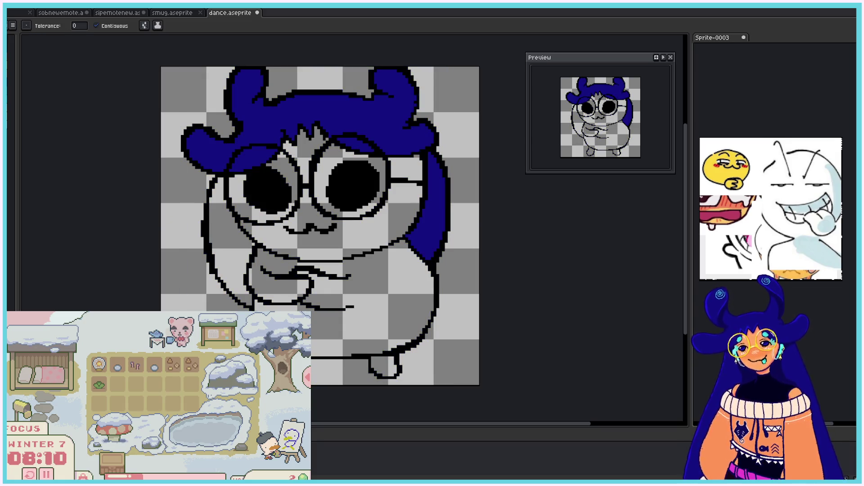
left_click(221, 243)
Step: On the following frame, fill the side strips, top hair, fringe and strand gaps blue
key("Right")
left_click(213, 253)
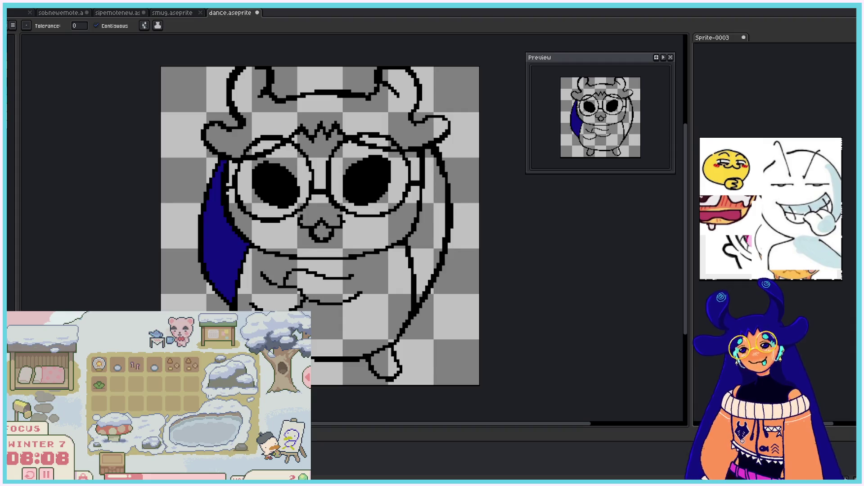
left_click(319, 106)
left_click(276, 118)
left_click(264, 148)
left_click(382, 139)
left_click(437, 227)
left_click(409, 267)
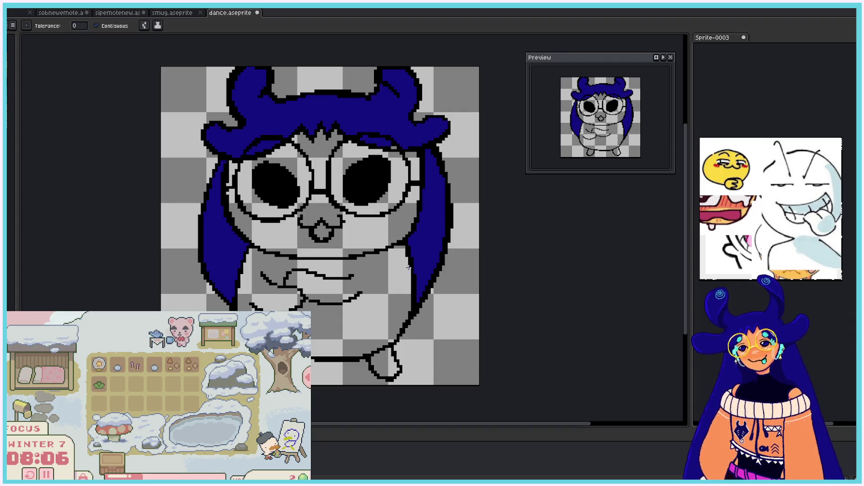
Step: Move to the next uncoloured frame and fill its left strip, a hair gap and top hair blue
key("Right")
left_click(212, 211)
left_click(270, 135)
left_click(324, 97)
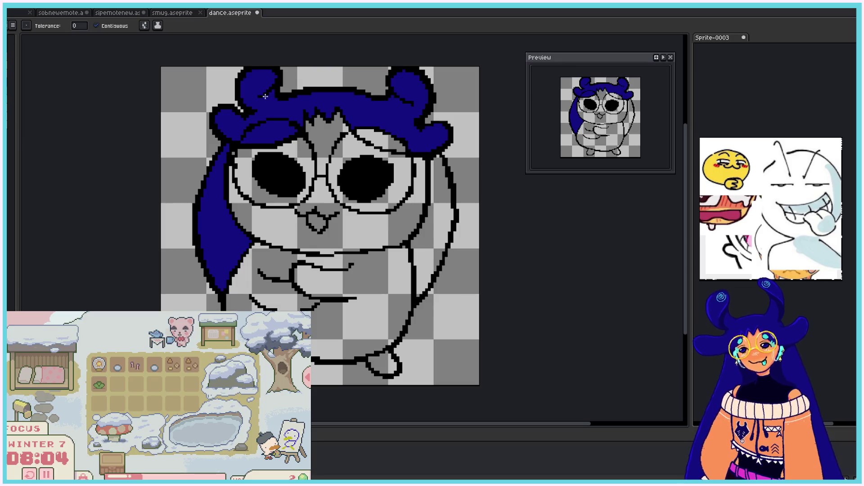